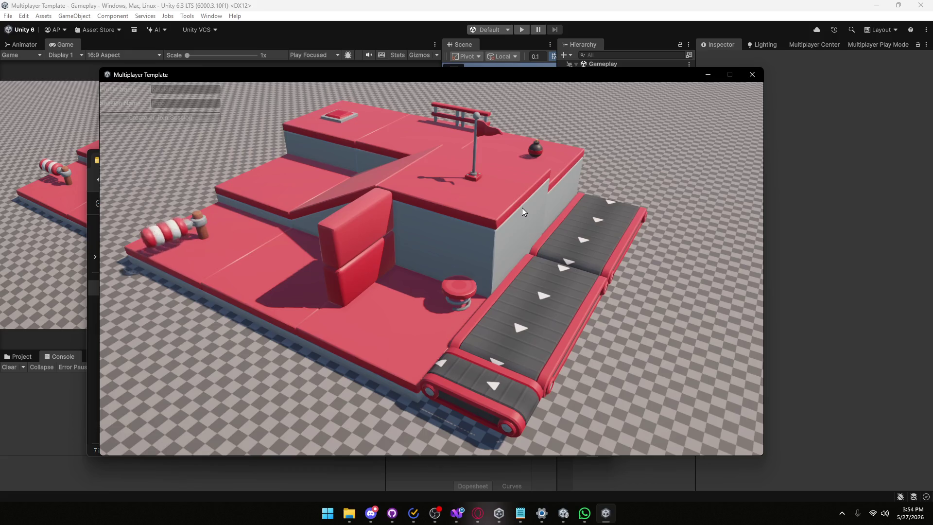
# - Walk the witch up and across the upper platform onto the raised pressure pad to spawn the bomb
pyautogui.press('w')
pyautogui.press('space')
pyautogui.press('w')
pyautogui.press('w')
pyautogui.press('d')
pyautogui.press('w')
pyautogui.press('s')
pyautogui.press('s')
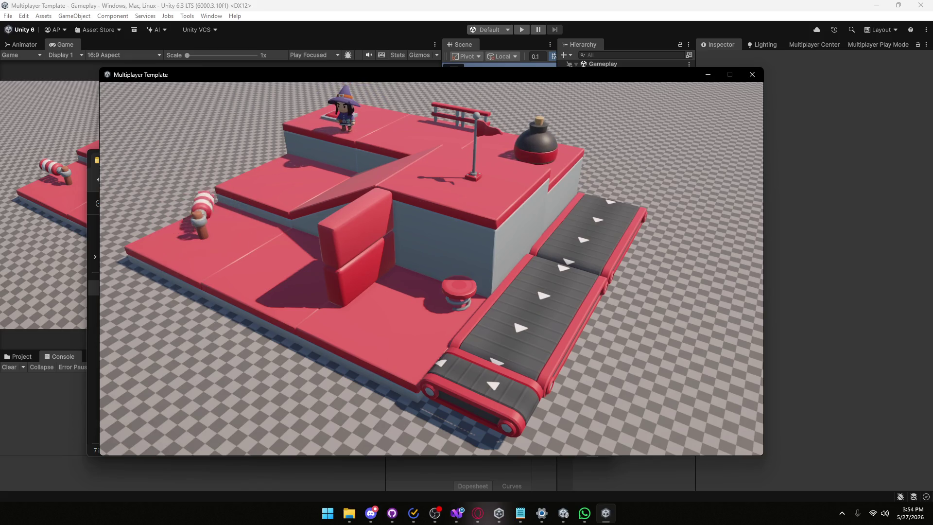
pyautogui.press('super+n')
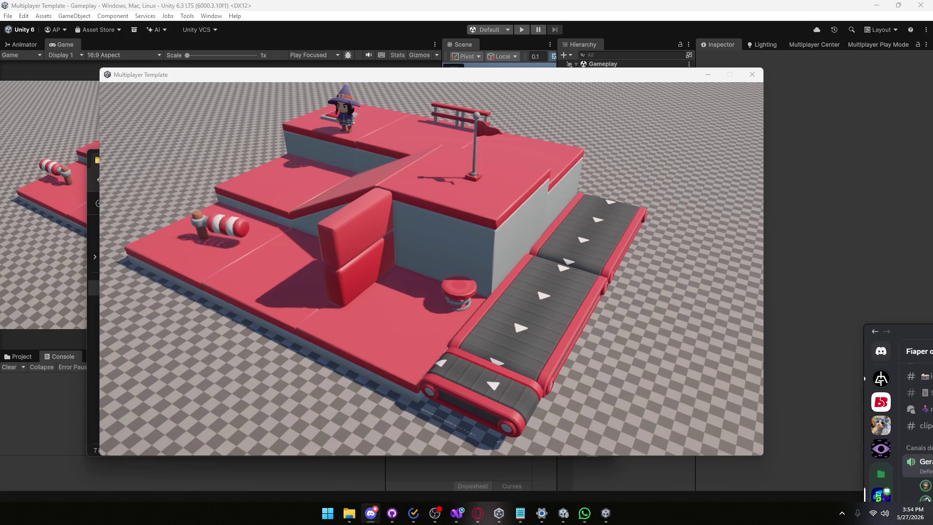
pyautogui.click(624, 266)
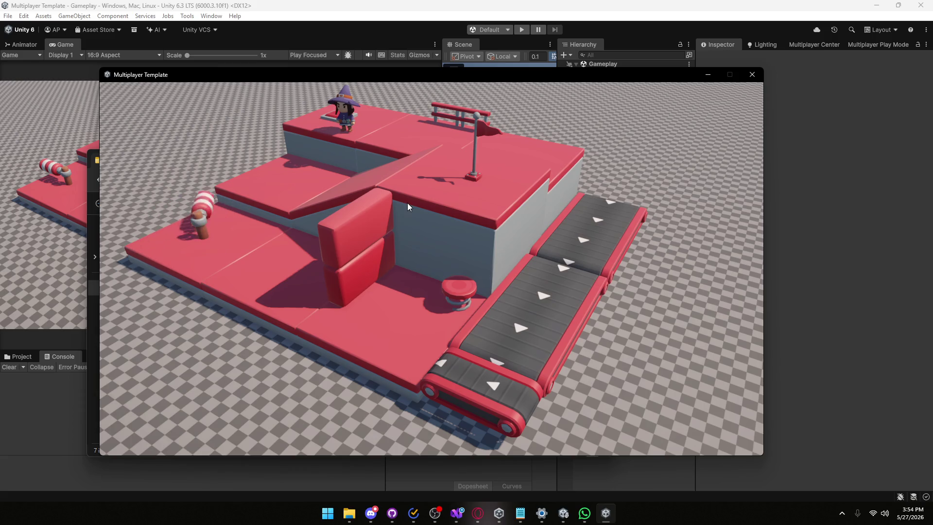
# - Jump on the pad to set off the bomb, then walk down left and up the ramp
pyautogui.press('space')
pyautogui.press('a')
pyautogui.press('s')
pyautogui.press('d')
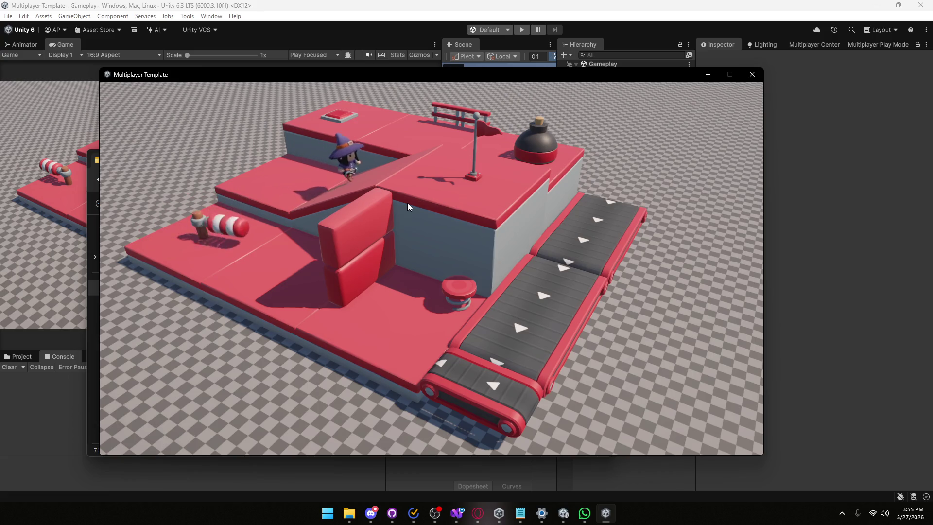
pyautogui.press('a')
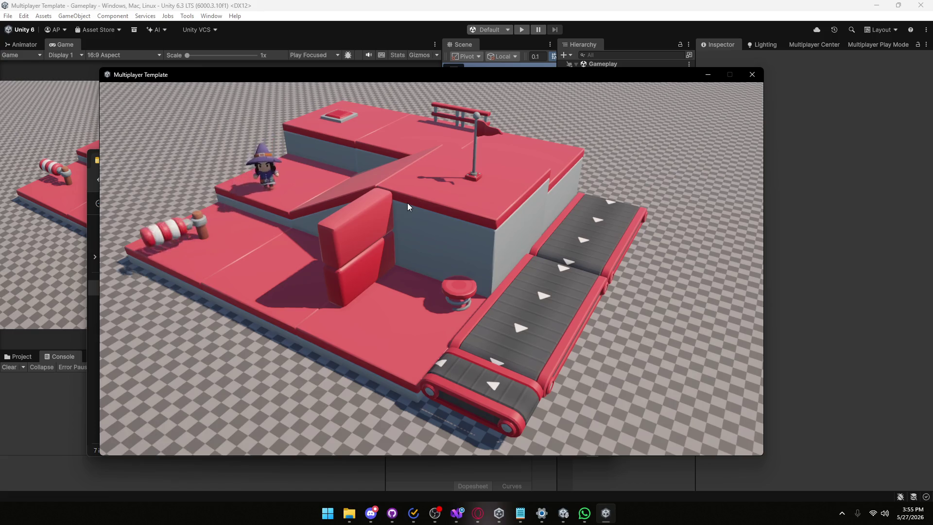
# - Hop the witch between the upper-left platform and the lower front platform
pyautogui.press('s')
pyautogui.press('space')
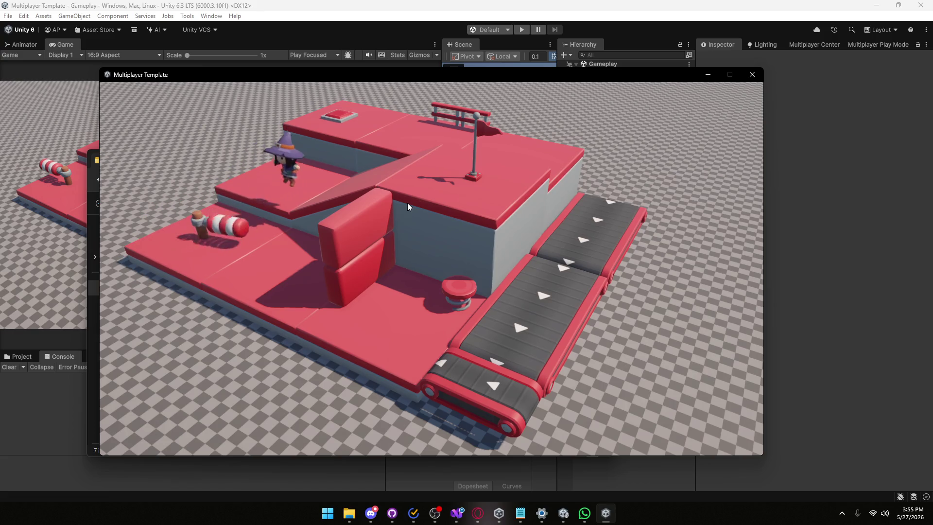
pyautogui.press('a')
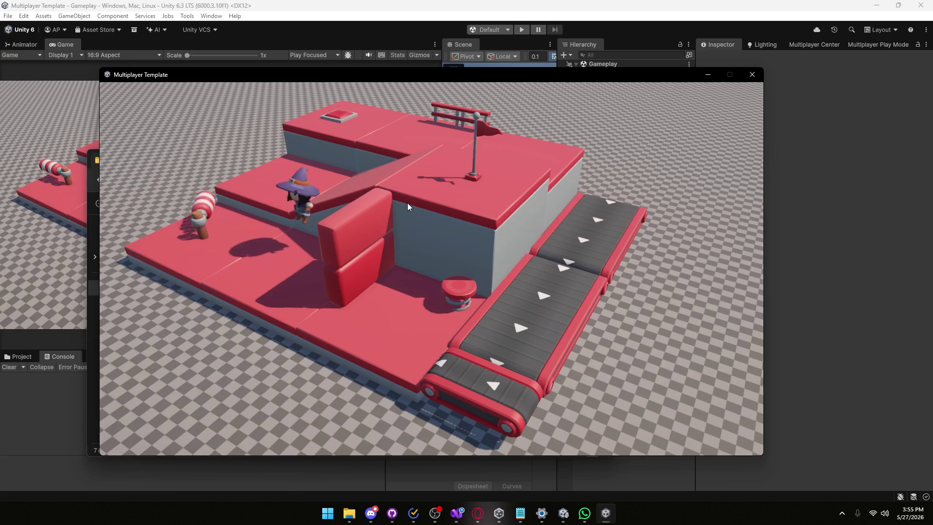
pyautogui.press('space')
pyautogui.press('w')
pyautogui.press('a')
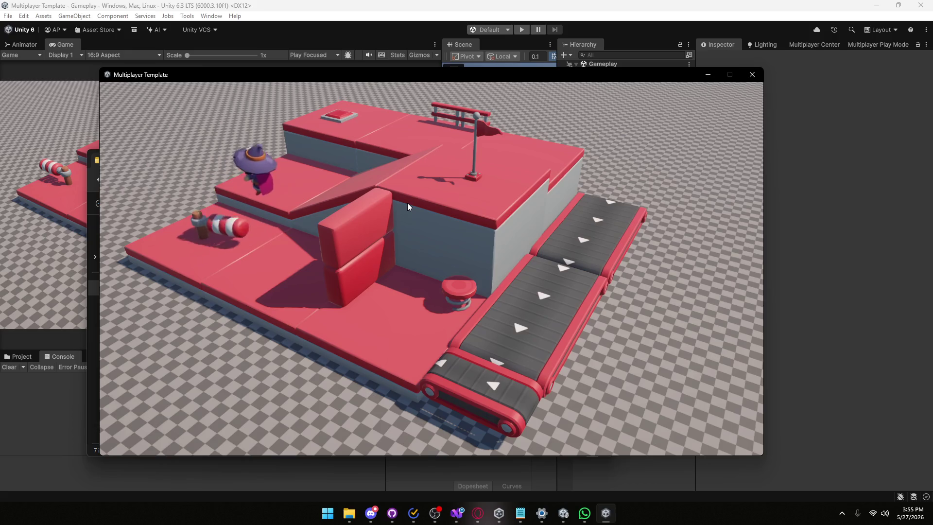
pyautogui.press('space')
pyautogui.press('w')
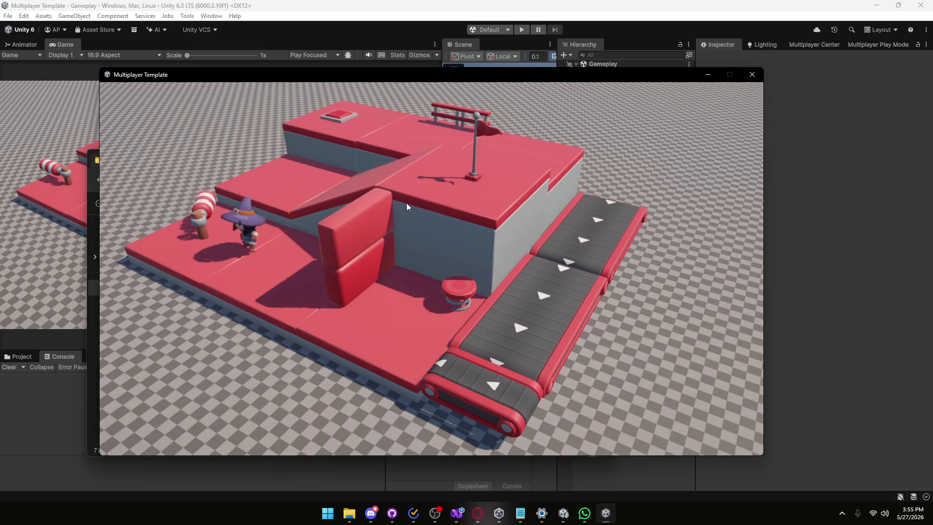
pyautogui.press('d')
pyautogui.press('s')
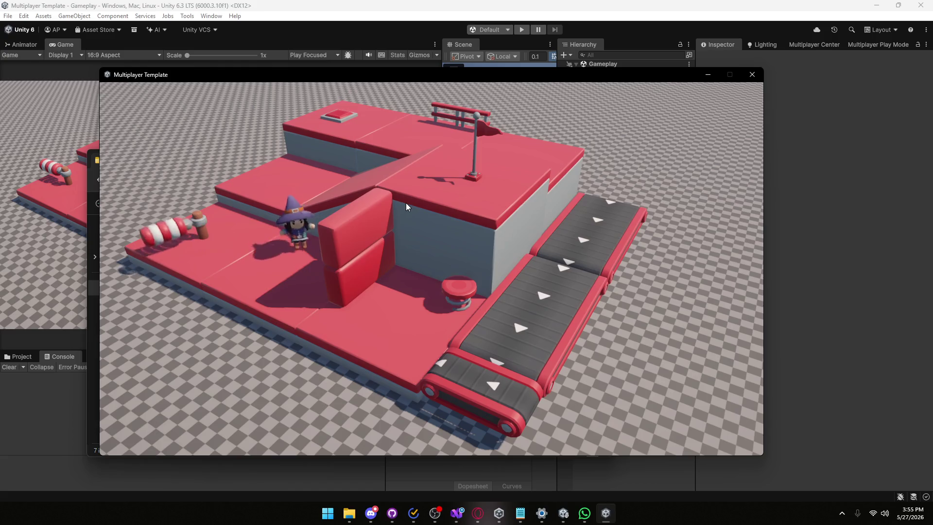
# - Run right onto the upper-right platform, then climb the ramp to the top platform
pyautogui.press('d')
pyautogui.press('space')
pyautogui.press('w')
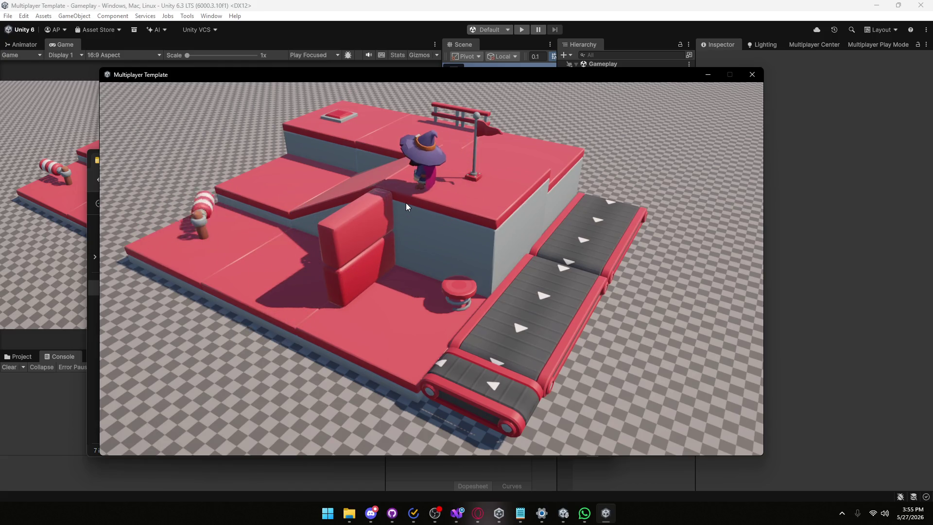
pyautogui.press('a')
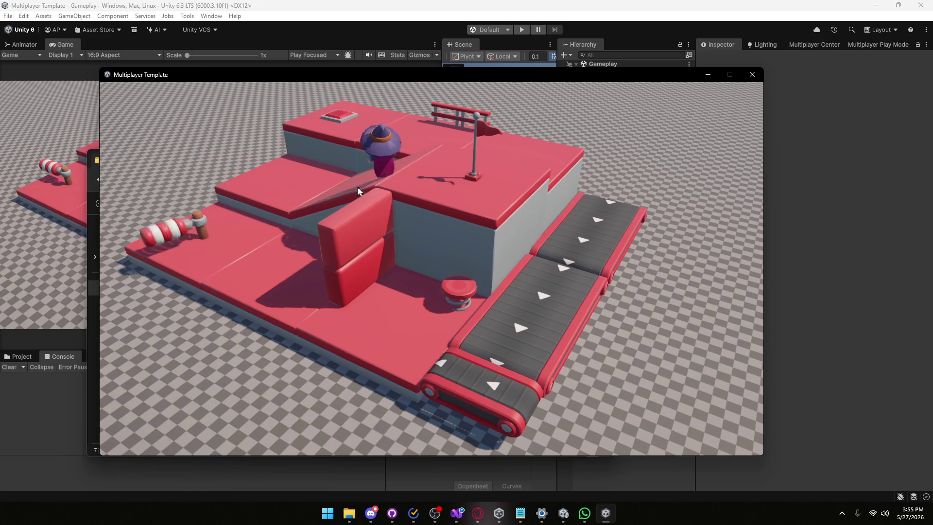
pyautogui.press('w')
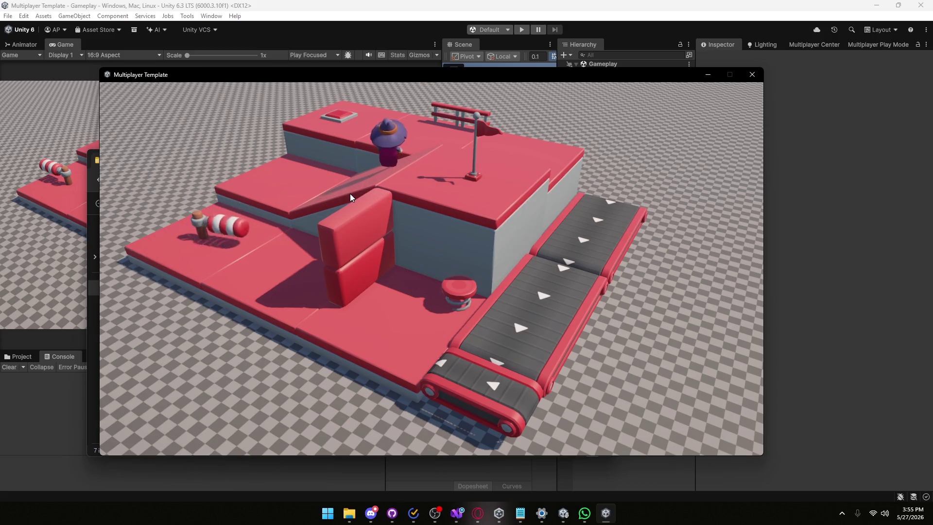
pyautogui.press('d')
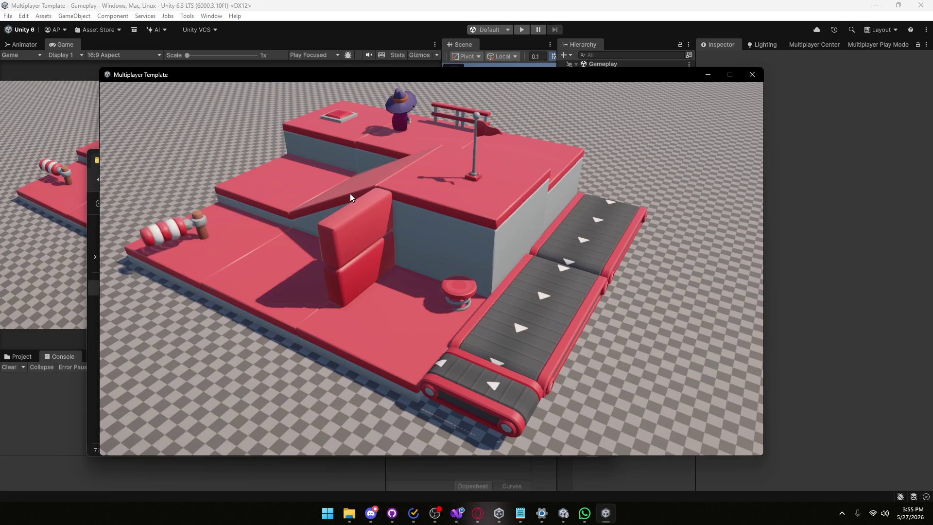
# - Position the witch beside the flagpole's railing post on the top platform, facing the camera
pyautogui.press('d')
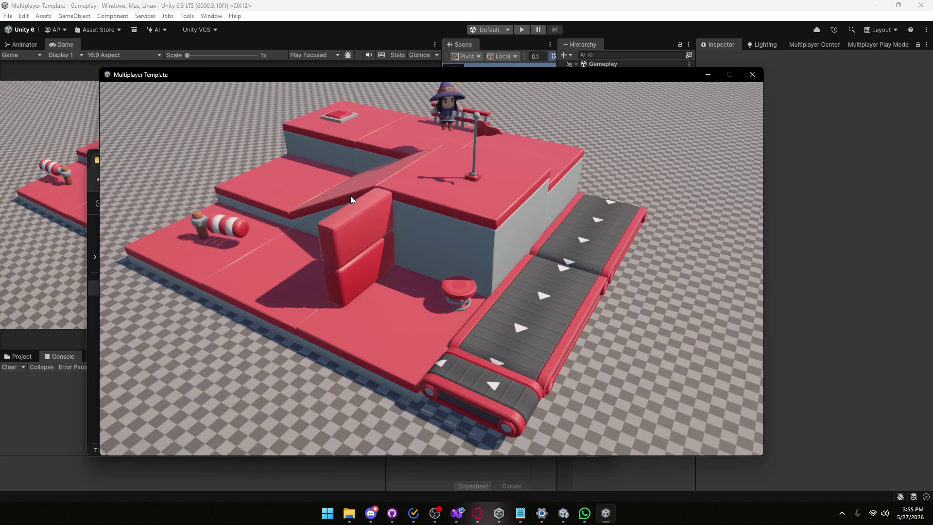
pyautogui.press('s')
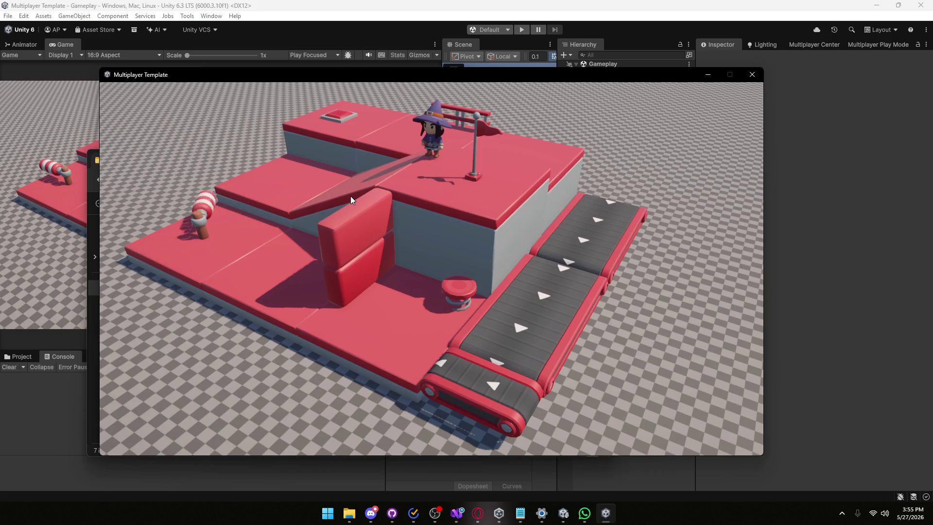
pyautogui.press('a')
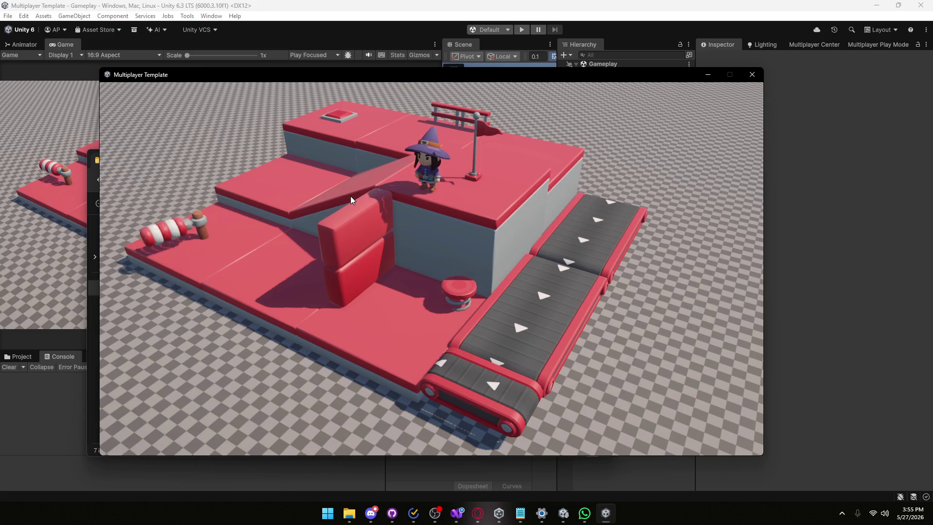
pyautogui.press('d')
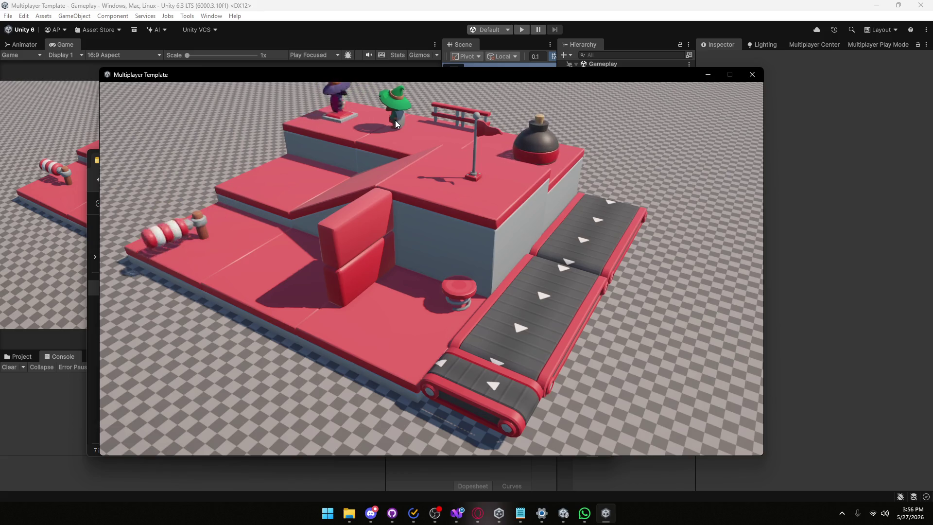
# - Close the running game and its Build folder, then select Network Manager in the Hierarchy
pyautogui.click(747, 76)
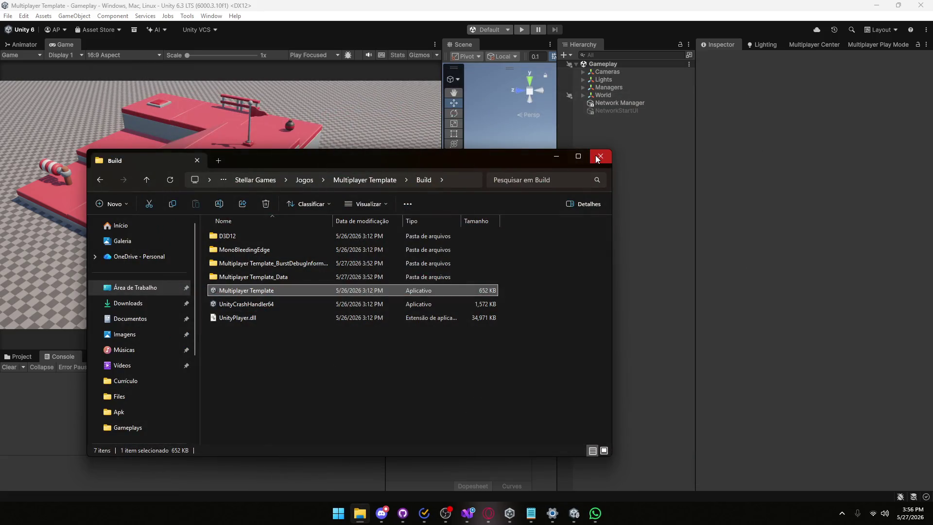
pyautogui.click(600, 157)
pyautogui.click(619, 103)
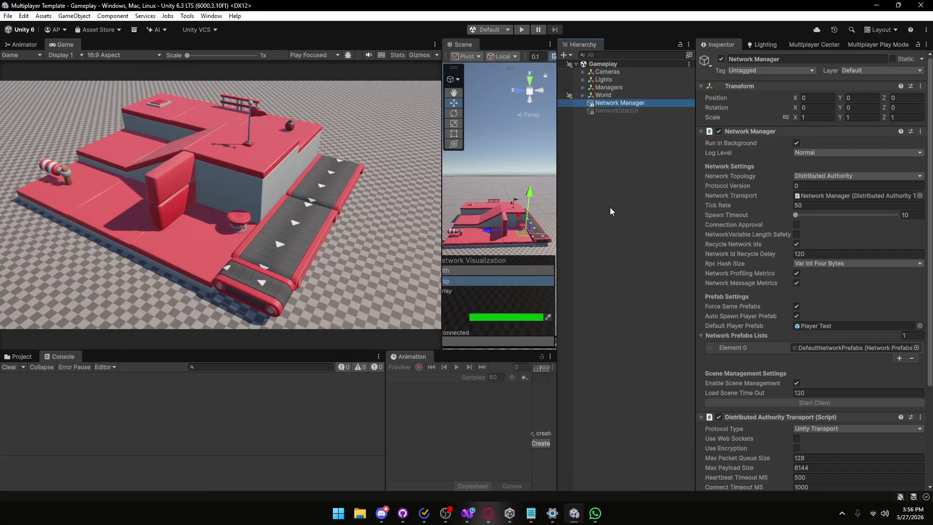
# - Widen the Scene view and select bomb_B_red in the scene
pyautogui.scroll(-5, 755, 246)
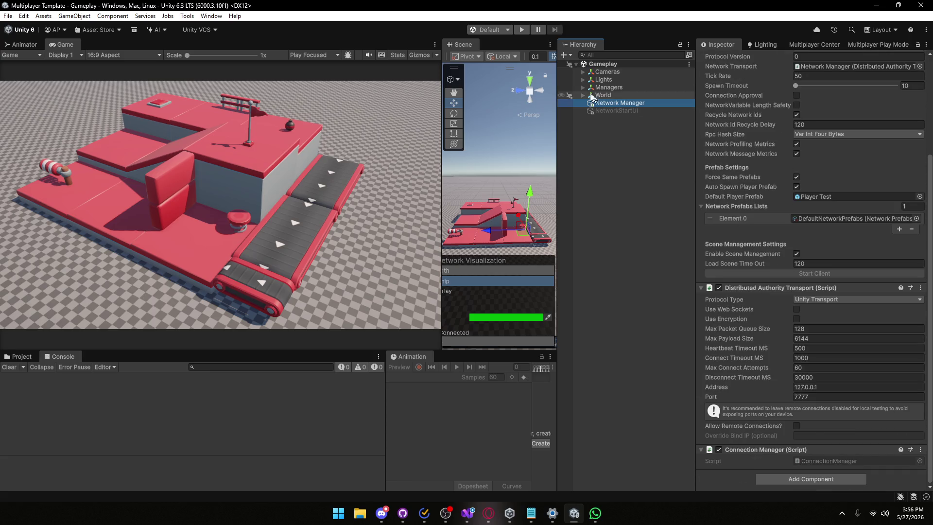
pyautogui.moveTo(441, 179); pyautogui.dragTo(169, 180)
pyautogui.moveTo(340, 195); pyautogui.dragTo(378, 192)
pyautogui.click(380, 192)
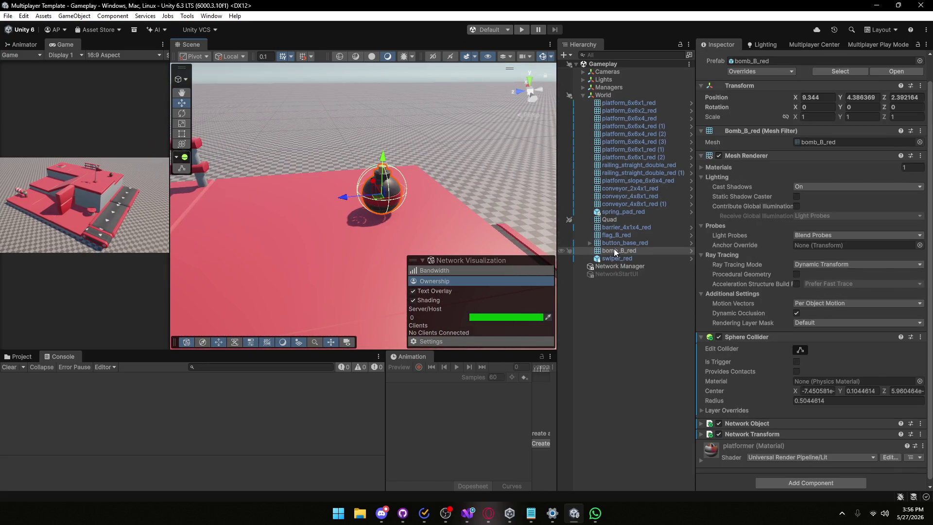
# - Expand bomb_B_red's Network Transform and Network Object settings, then switch to ButtonController.cs in Visual Studio
pyautogui.scroll(-1, 757, 421)
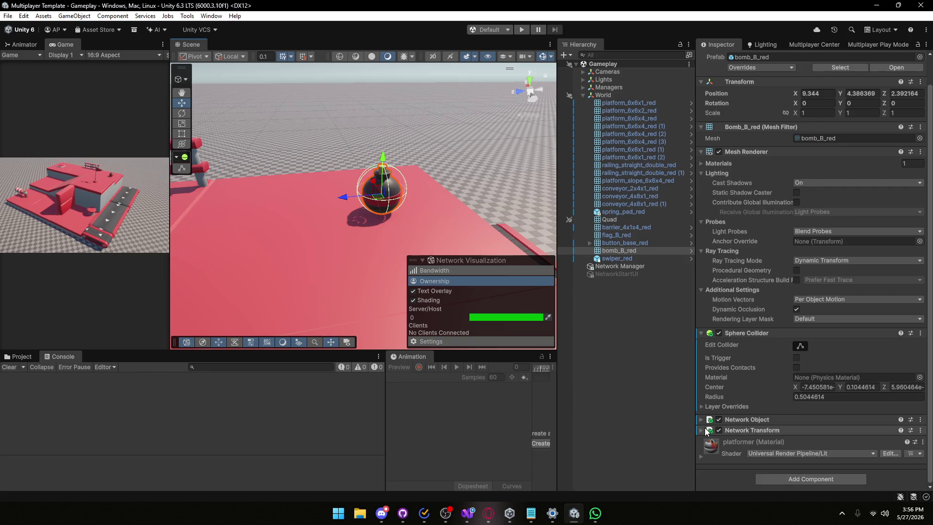
pyautogui.click(752, 430)
pyautogui.scroll(-10, 730, 390)
pyautogui.scroll(5, 753, 397)
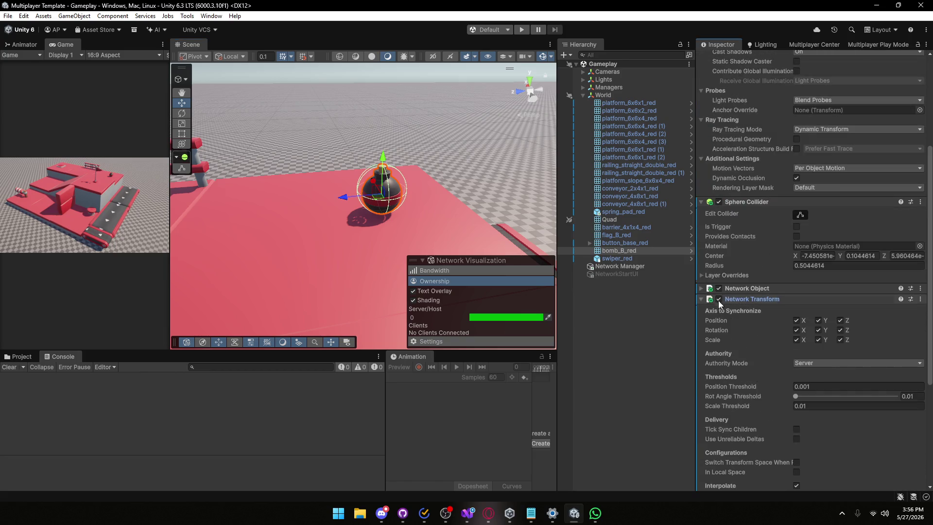
pyautogui.click(700, 291)
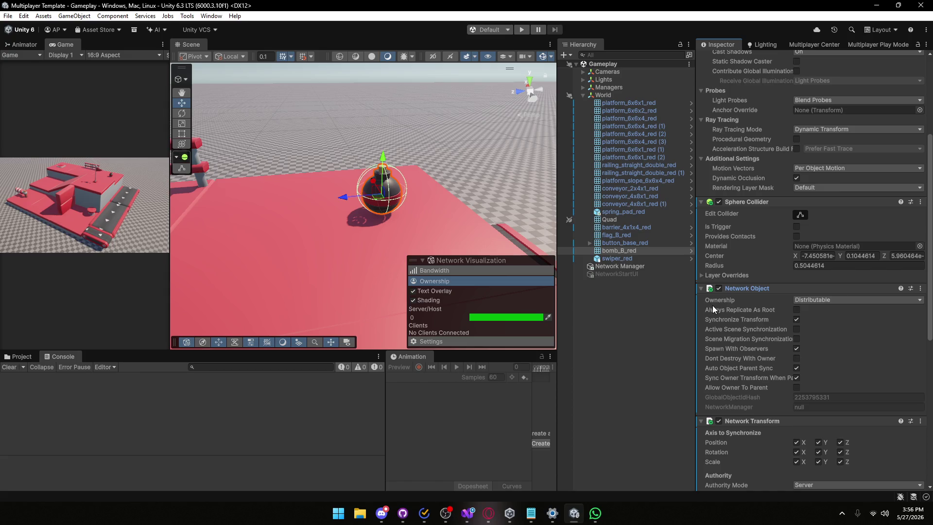
pyautogui.moveTo(731, 324)
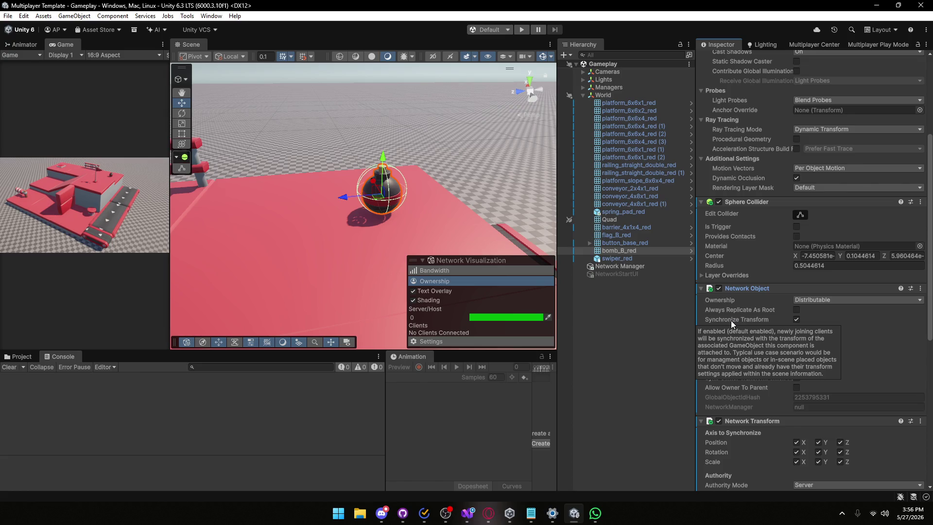
pyautogui.scroll(6, 771, 329)
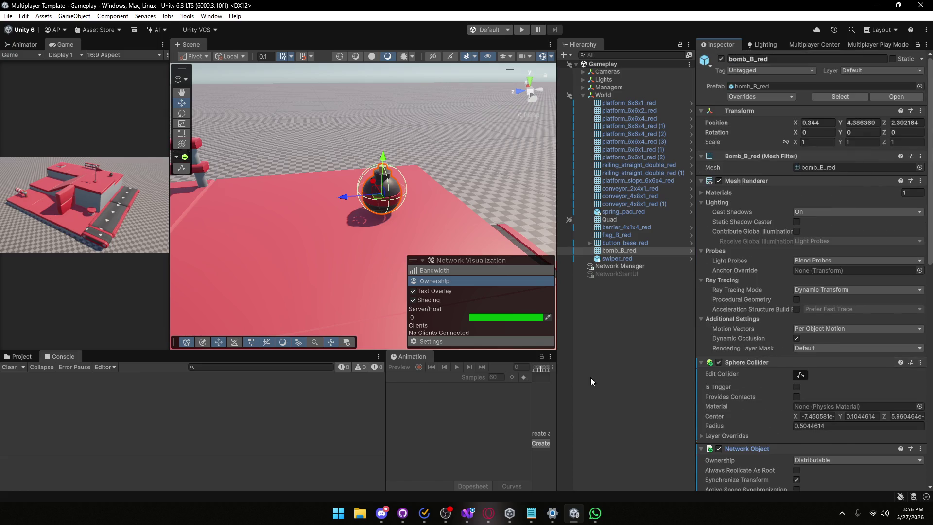
pyautogui.click(468, 514)
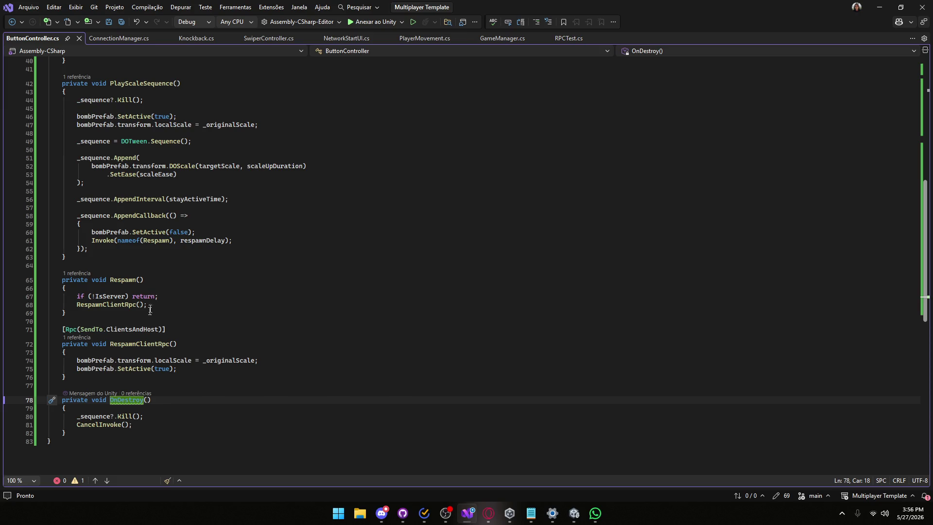
# - Add && IsClient to OnTriggerEnter's Player-tag check, save ButtonController.cs, and return to Unity
pyautogui.moveTo(106, 329); pyautogui.dragTo(128, 329)
pyautogui.scroll(8, 146, 243)
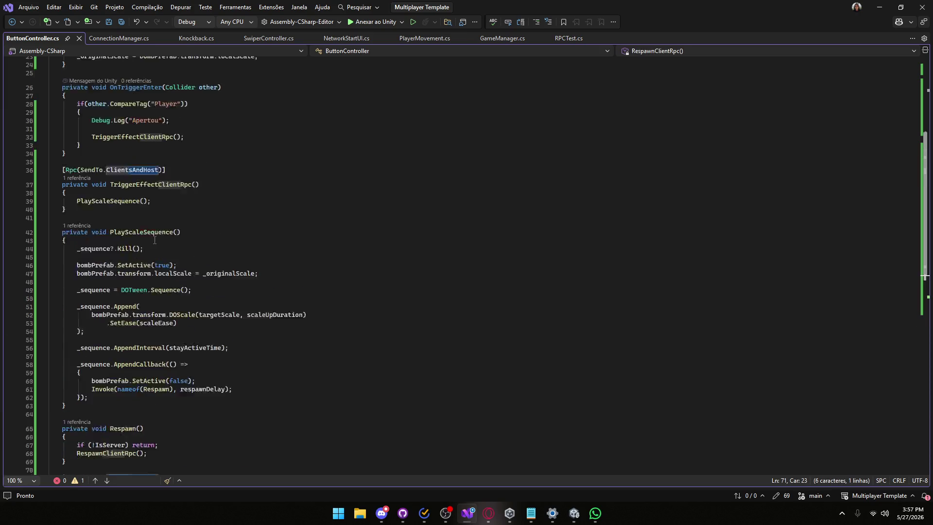
pyautogui.click(184, 178)
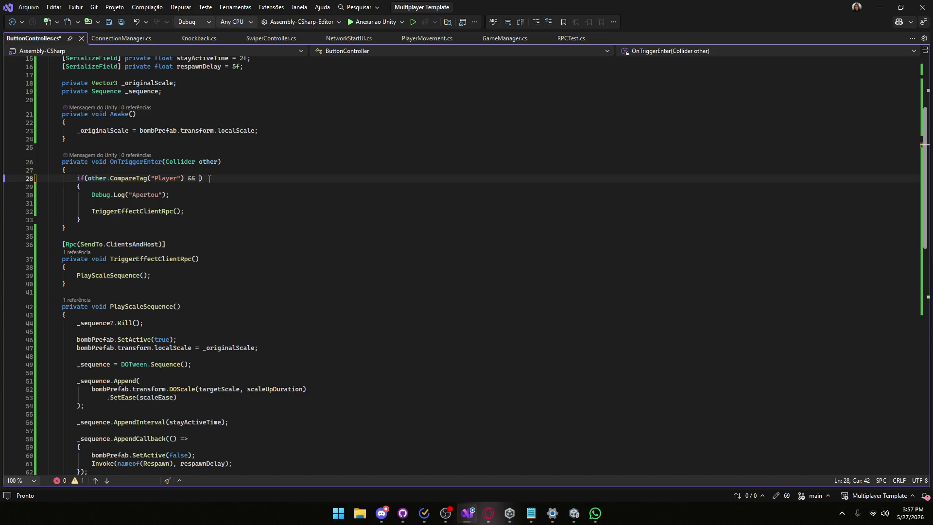
pyautogui.write('IsC')
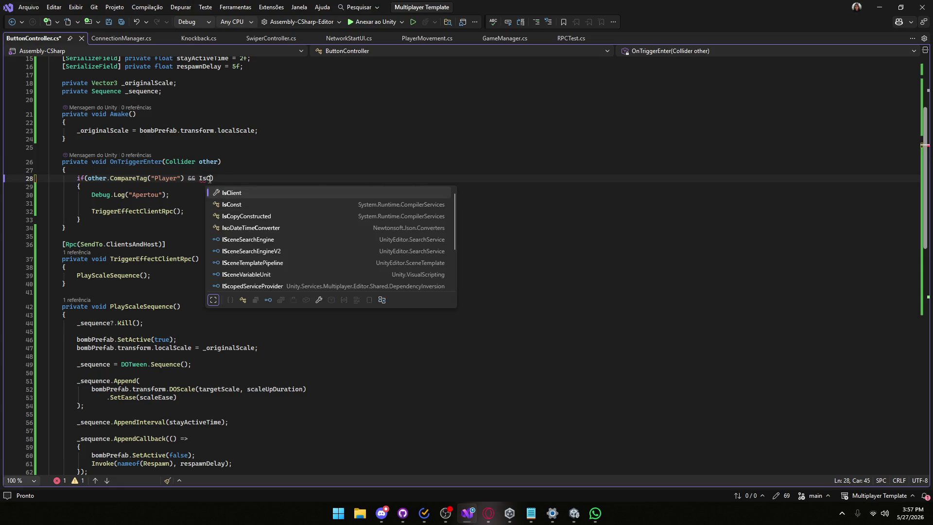
pyautogui.press('Tab')
pyautogui.hotkey('ctrl', 's')
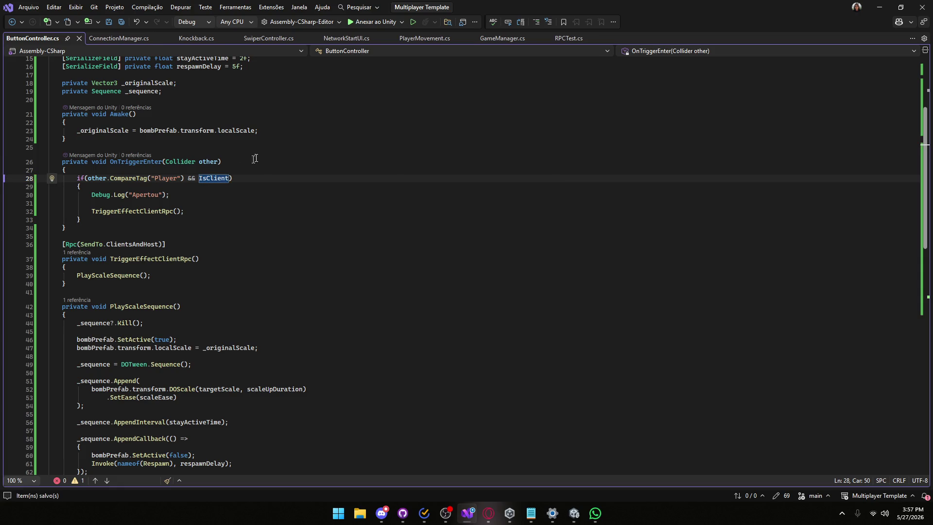
pyautogui.click(878, 5)
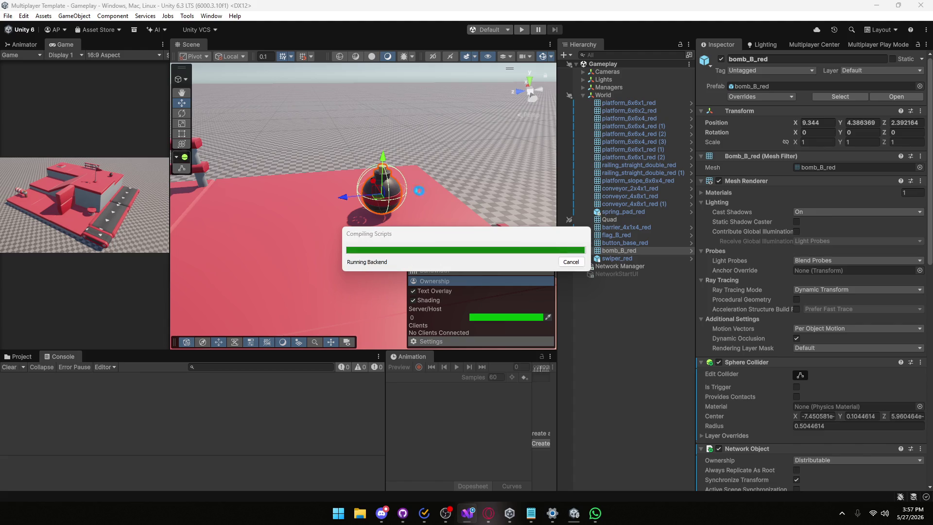
# - Tick Player 2 in Multiplayer Play Mode and enter Play mode
pyautogui.click(878, 44)
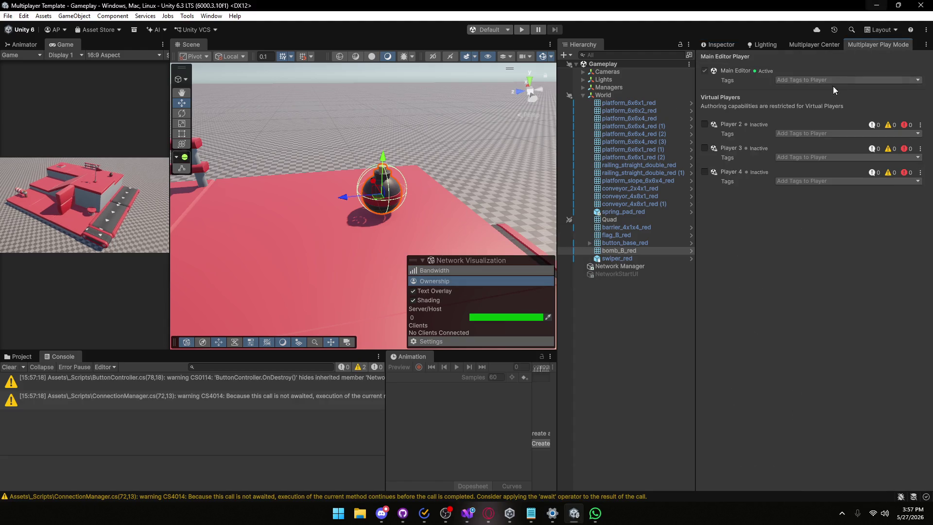
pyautogui.click(704, 124)
pyautogui.click(9, 367)
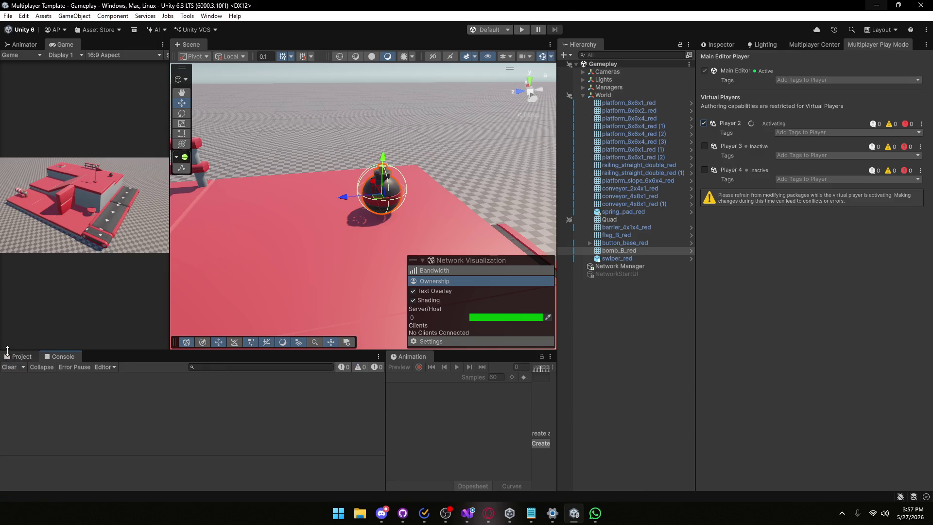
pyautogui.click(19, 356)
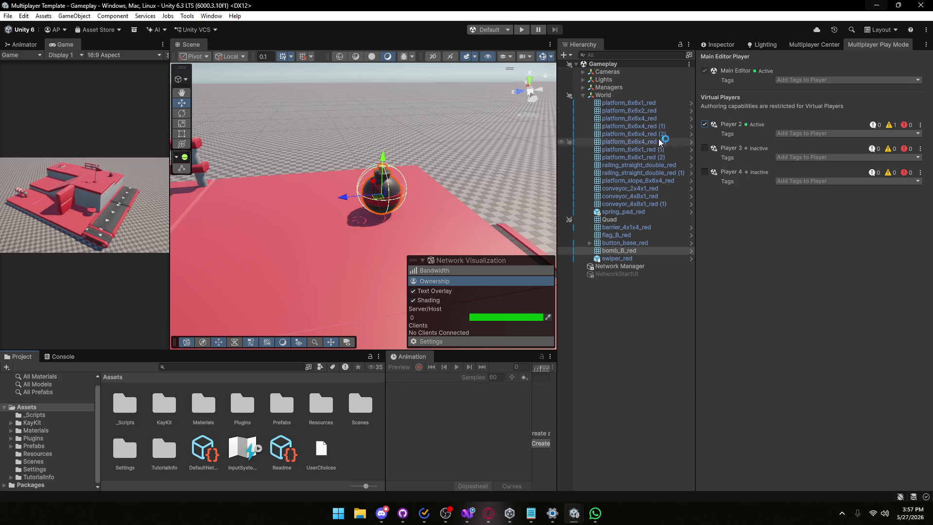
pyautogui.click(522, 29)
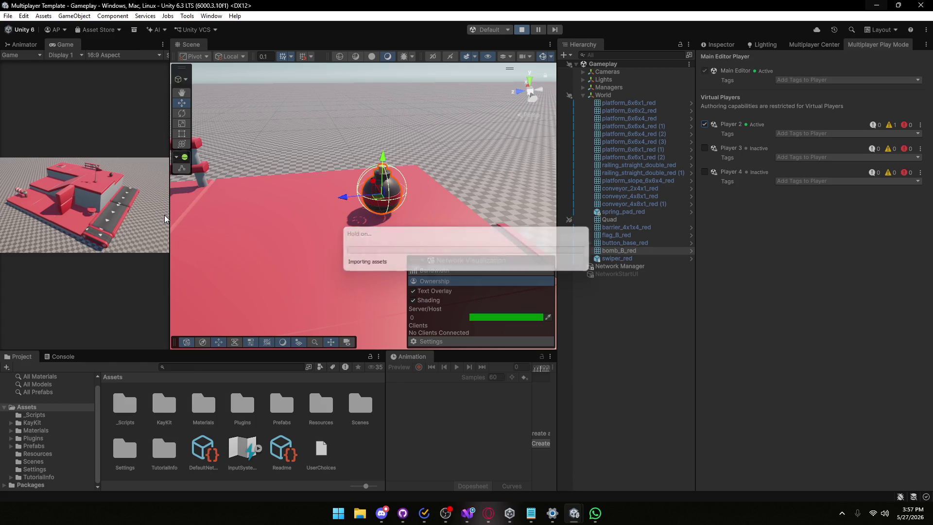
# - Widen the Game view and create session 'aa' as host with profile name 'asd'
pyautogui.moveTo(168, 212); pyautogui.dragTo(265, 212)
pyautogui.write('asd')
pyautogui.click(73, 151)
pyautogui.write('aa')
pyautogui.click(59, 166)
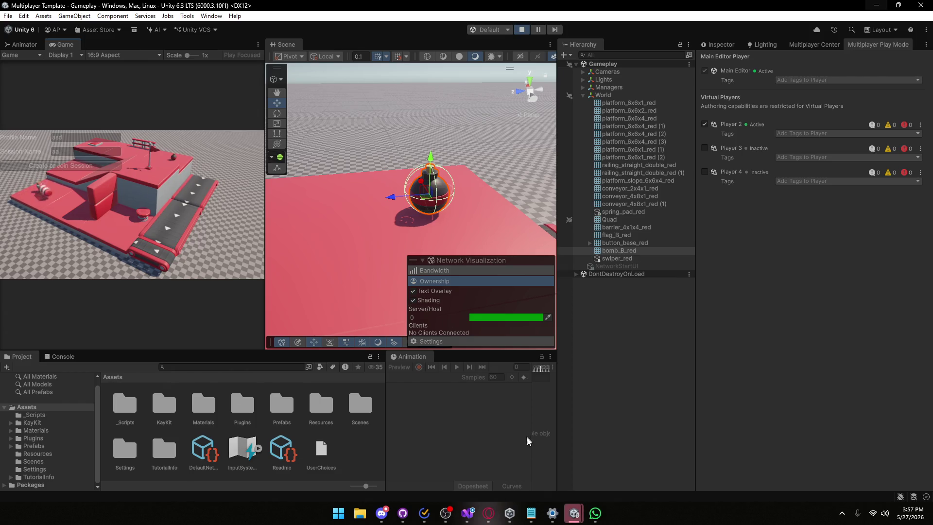
# - In Player 2's window, enter profile name 'sssss' and join session 'aa'
pyautogui.moveTo(574, 514)
pyautogui.click(627, 467)
pyautogui.click(351, 168)
pyautogui.write('sssss')
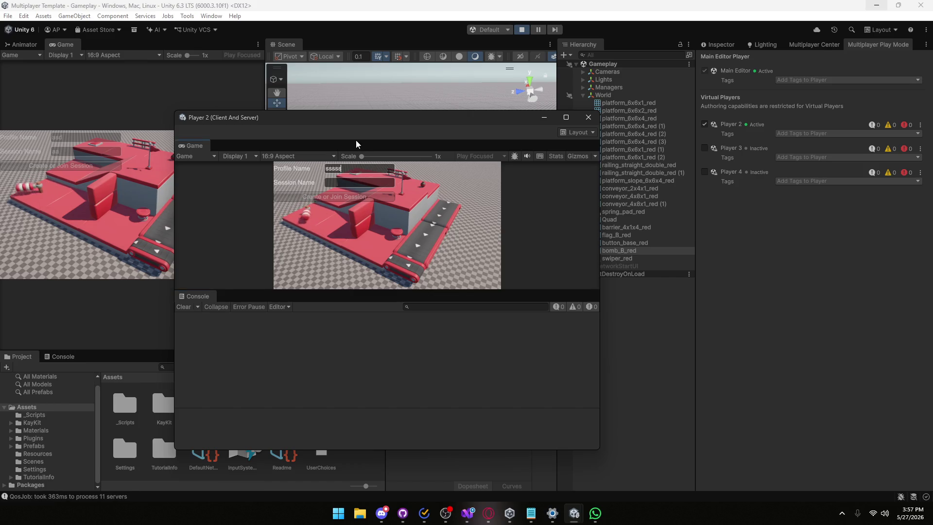
pyautogui.moveTo(346, 120)
pyautogui.mouseDown()
pyautogui.moveTo(657, 124)
pyautogui.moveTo(694, 169)
pyautogui.mouseUp()
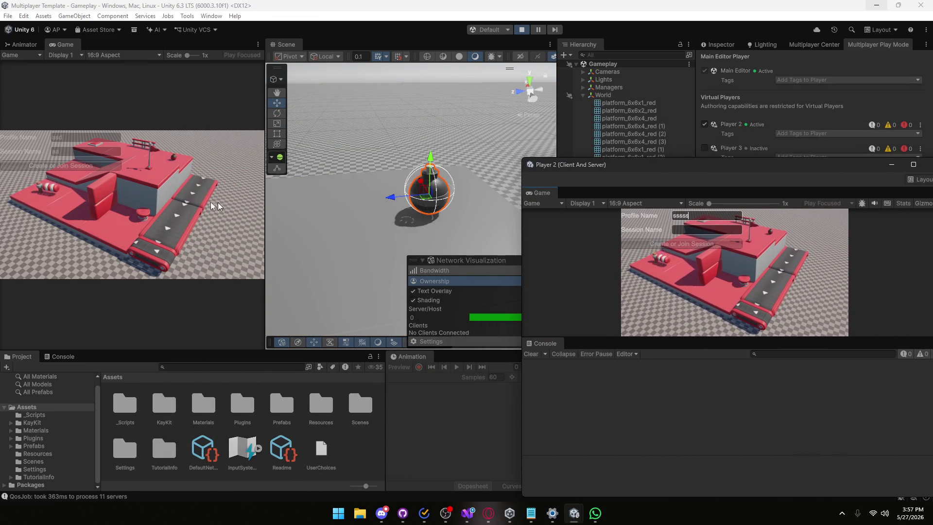
pyautogui.click(177, 226)
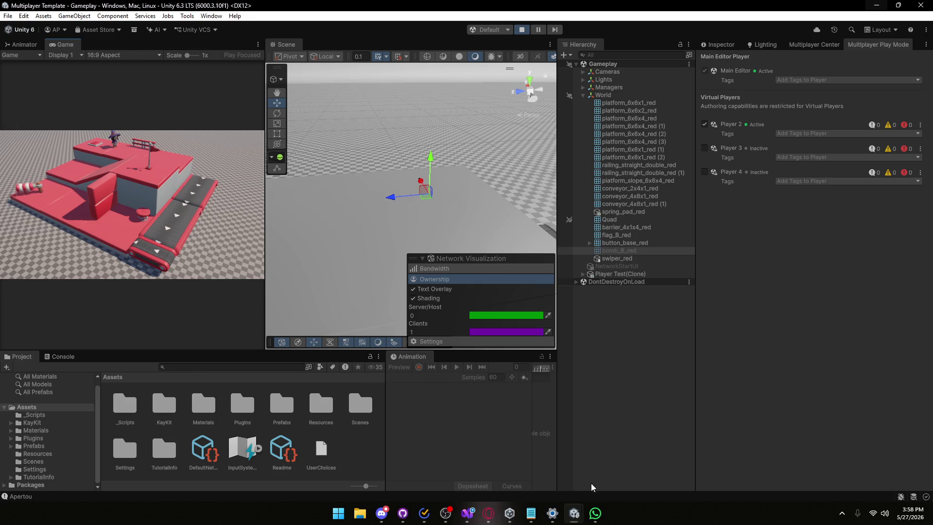
pyautogui.click(616, 459)
pyautogui.press('Tab')
pyautogui.write('aa')
pyautogui.click(675, 244)
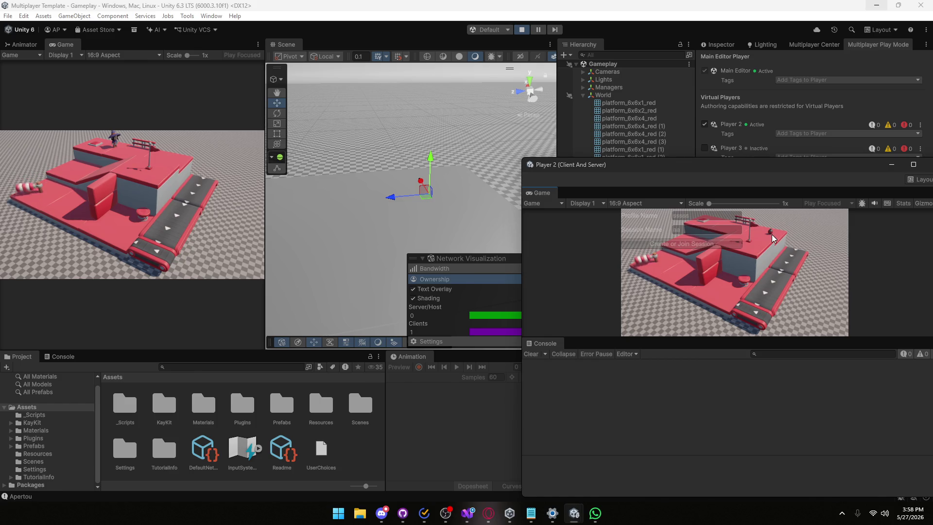
# - Walk the character onto the upper platform's pressure button and trigger the bomb repeatedly with E
pyautogui.press('a')
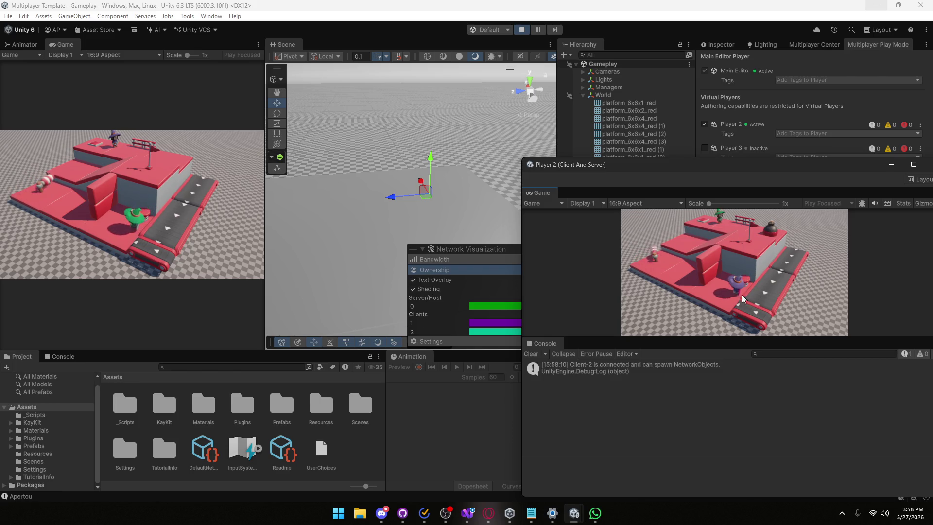
pyautogui.press('space')
pyautogui.press('w')
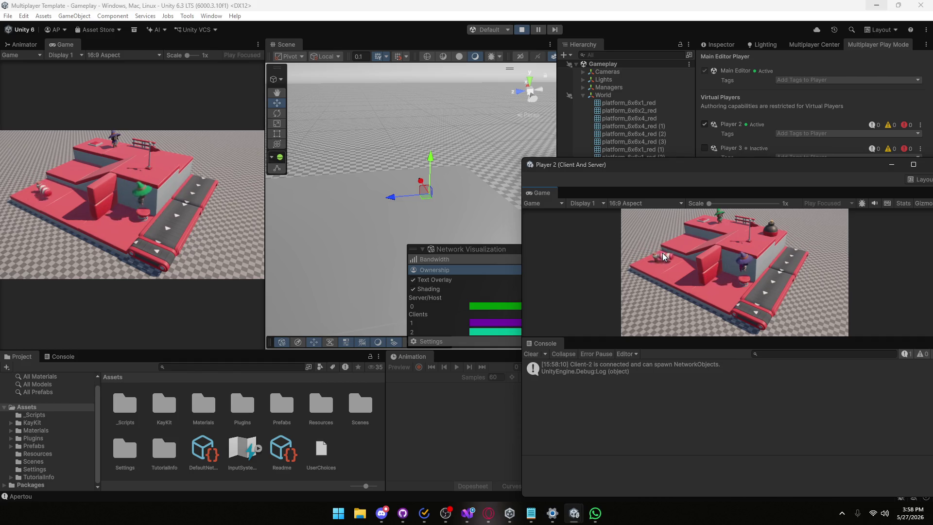
pyautogui.press('a')
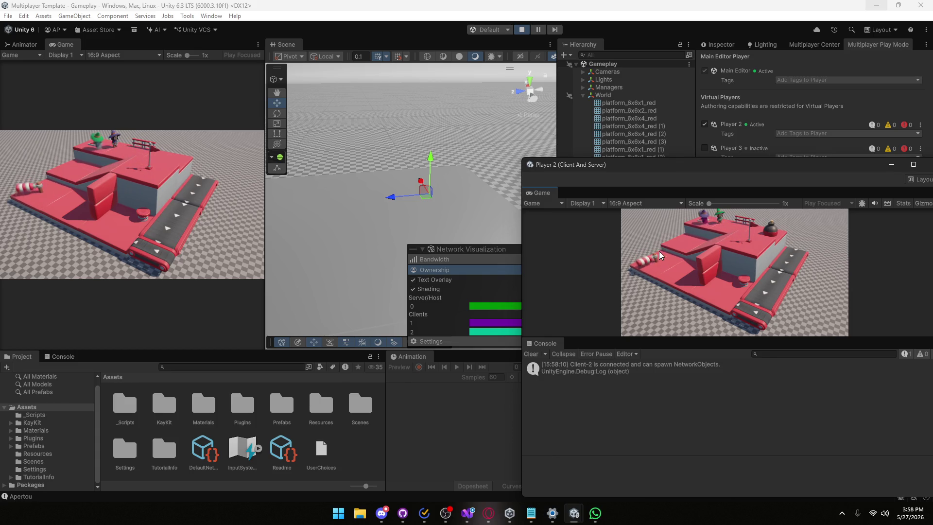
pyautogui.press('e')
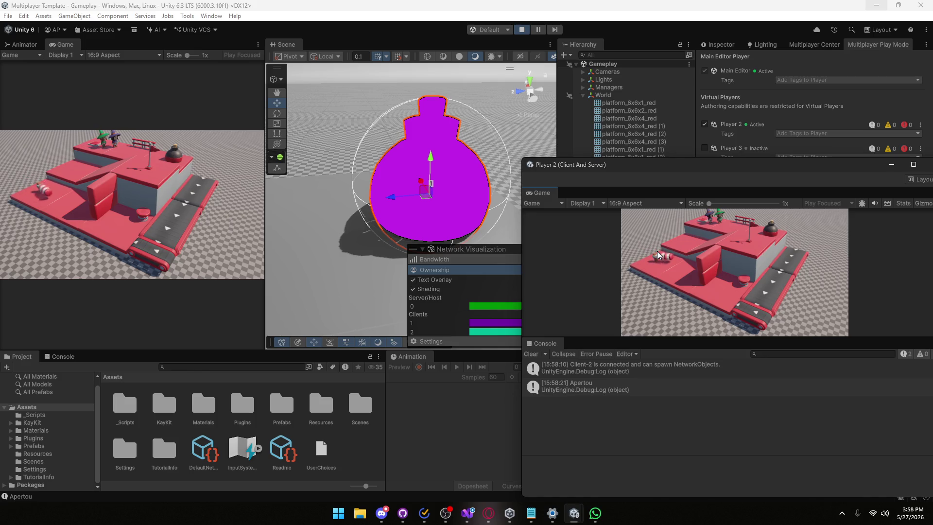
pyautogui.press('e')
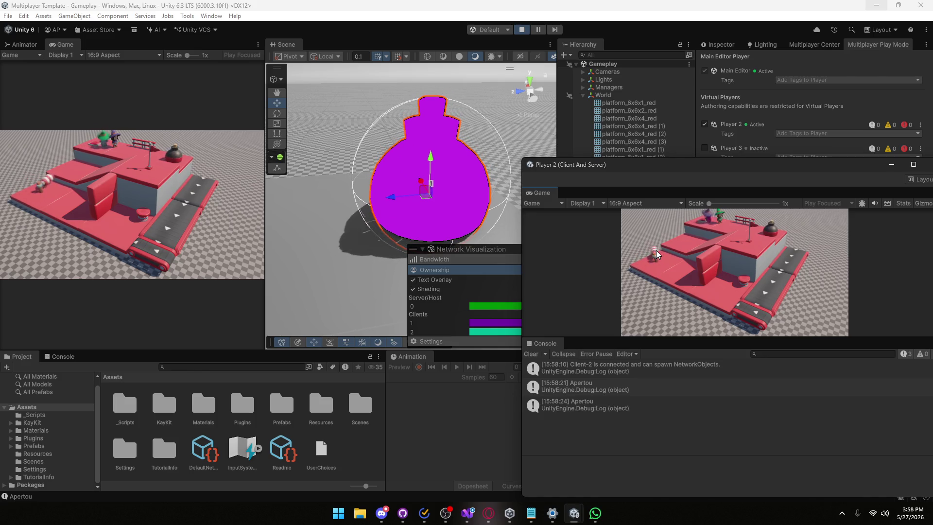
pyautogui.press('e')
pyautogui.press('e')
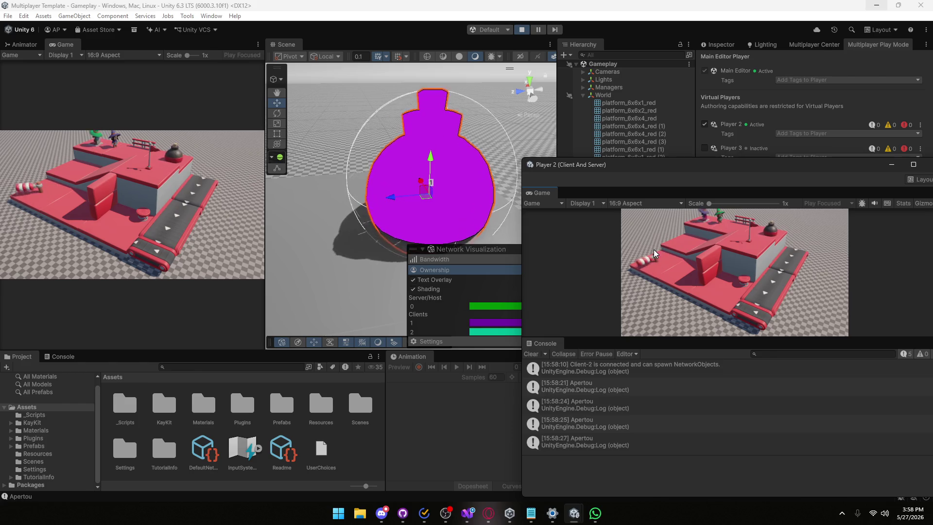
pyautogui.press('e')
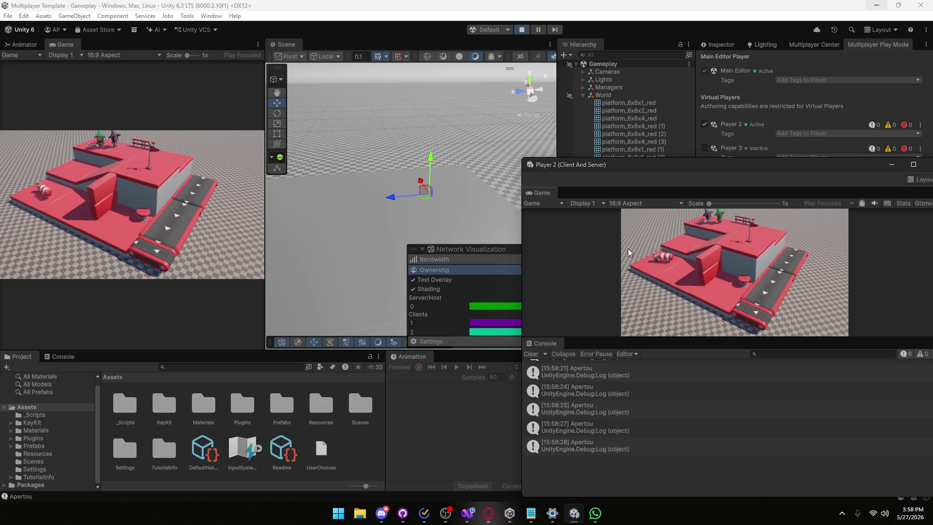
pyautogui.press('e')
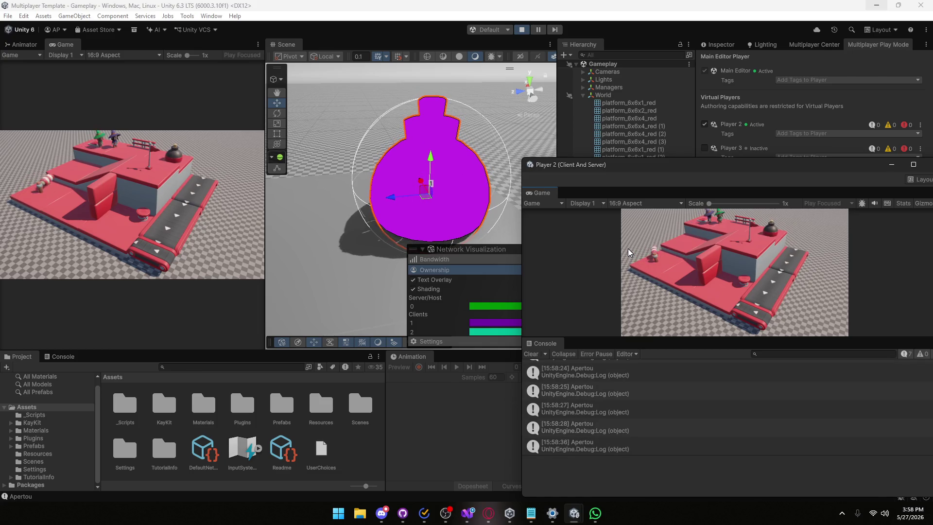
pyautogui.press('e')
pyautogui.moveTo(821, 165); pyautogui.dragTo(714, 151)
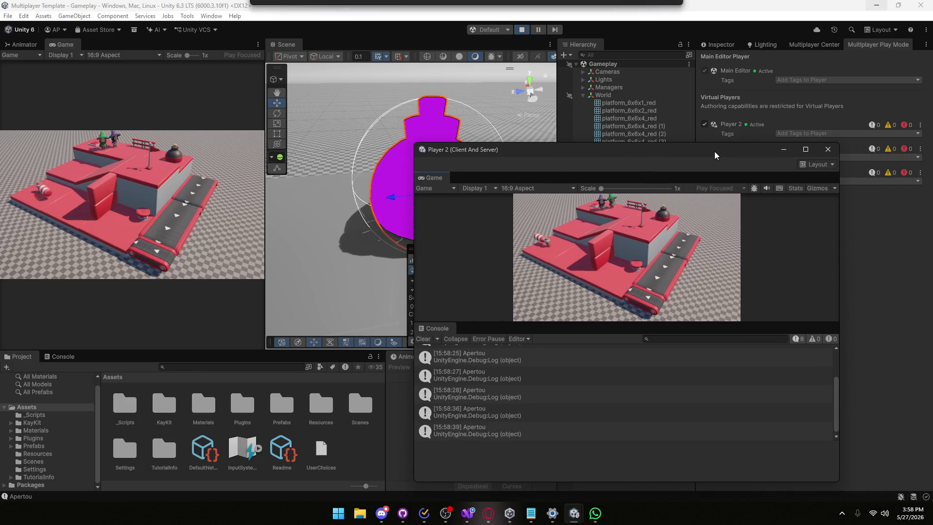
# - Activate virtual Player 3 and move Player 2's window to the lower left
pyautogui.click(705, 148)
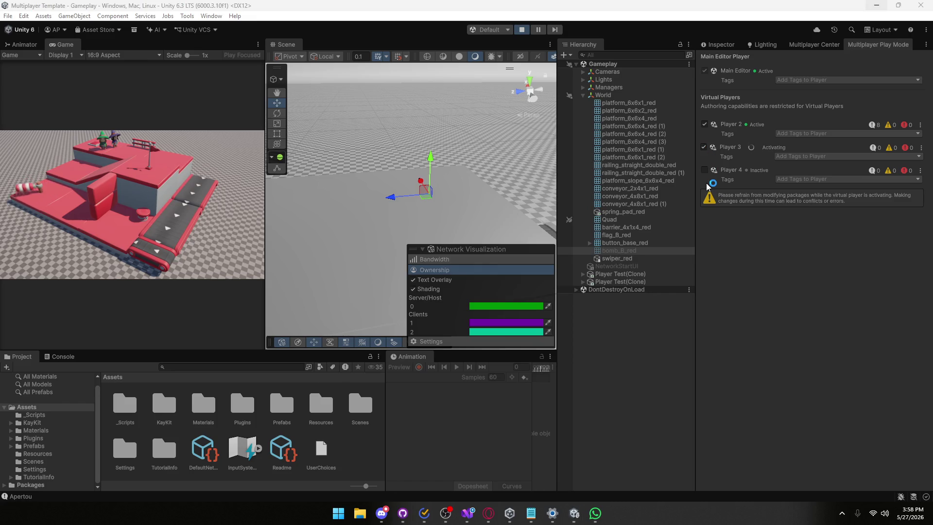
pyautogui.moveTo(574, 513)
pyautogui.click(608, 478)
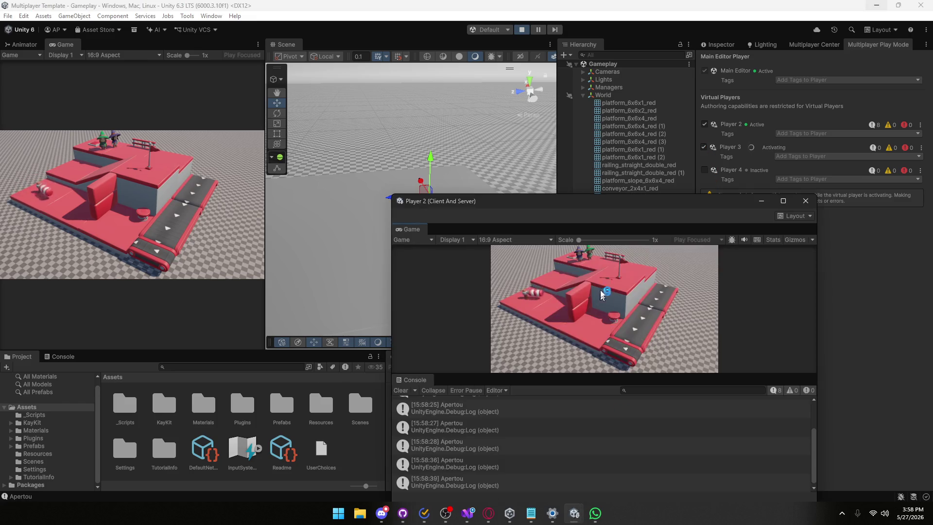
pyautogui.moveTo(607, 205)
pyautogui.mouseDown()
pyautogui.moveTo(381, 161)
pyautogui.moveTo(363, 200)
pyautogui.moveTo(345, 331)
pyautogui.moveTo(344, 229)
pyautogui.moveTo(486, 149)
pyautogui.moveTo(449, 244)
pyautogui.moveTo(469, 302)
pyautogui.moveTo(506, 298)
pyautogui.moveTo(527, 322)
pyautogui.moveTo(539, 322)
pyautogui.moveTo(491, 341)
pyautogui.moveTo(152, 327)
pyautogui.mouseUp()
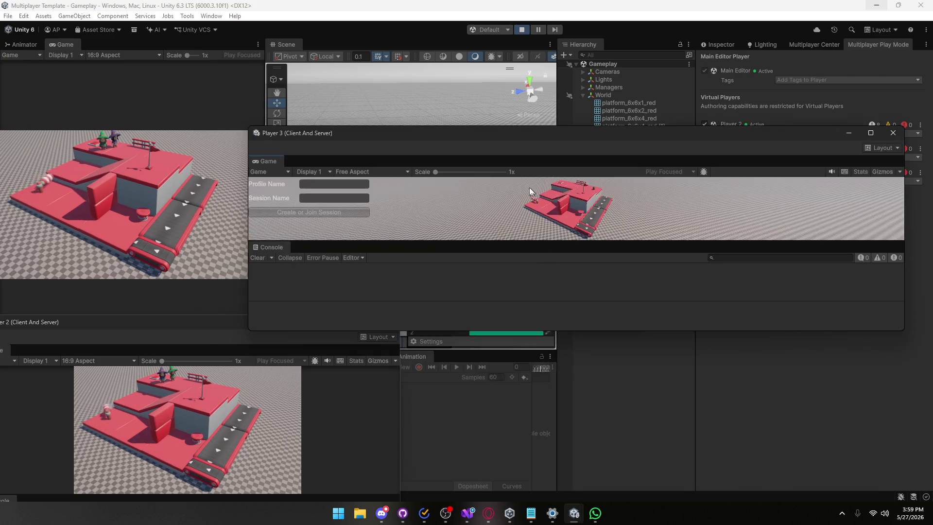
# - Join session 'aa' from Player 3 with profile 'aaaaaaaaaaa', enlarge its window and hide the Console
pyautogui.moveTo(245, 211); pyautogui.dragTo(478, 212)
pyautogui.click(564, 184)
pyautogui.write('aaaaaa')
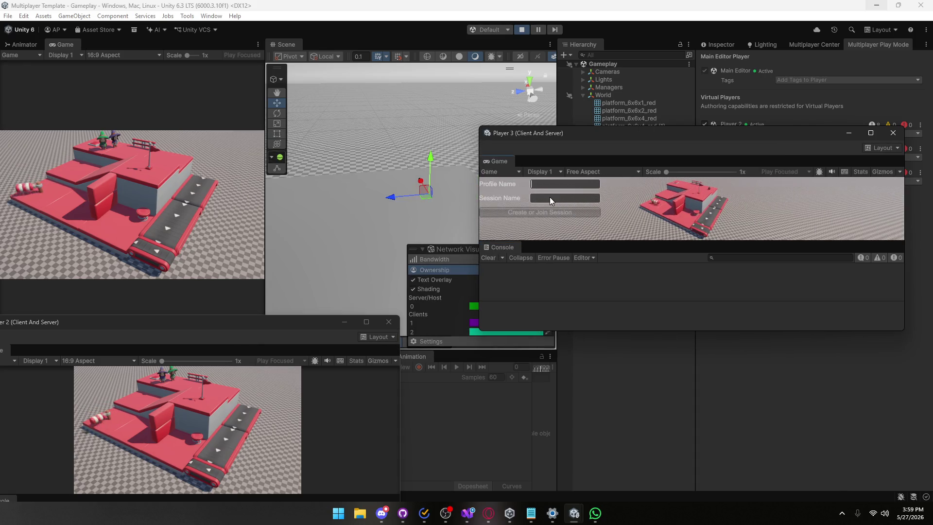
pyautogui.write('aaaaaa')
pyautogui.click(549, 198)
pyautogui.write('aa')
pyautogui.click(538, 212)
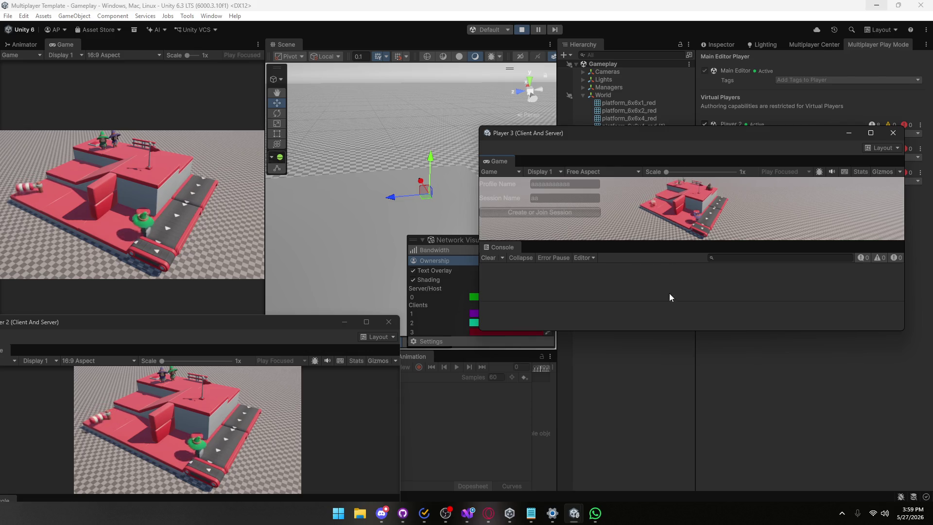
pyautogui.moveTo(662, 333); pyautogui.dragTo(680, 434)
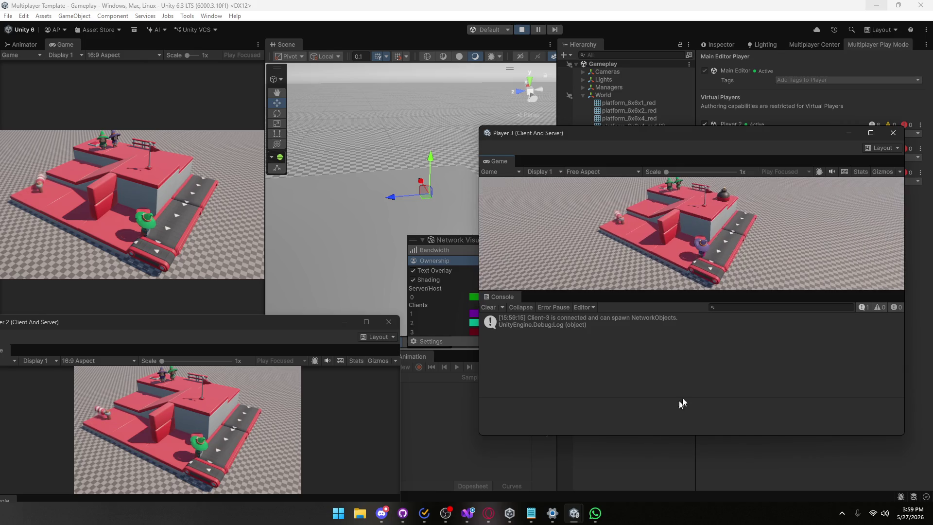
pyautogui.click(890, 148)
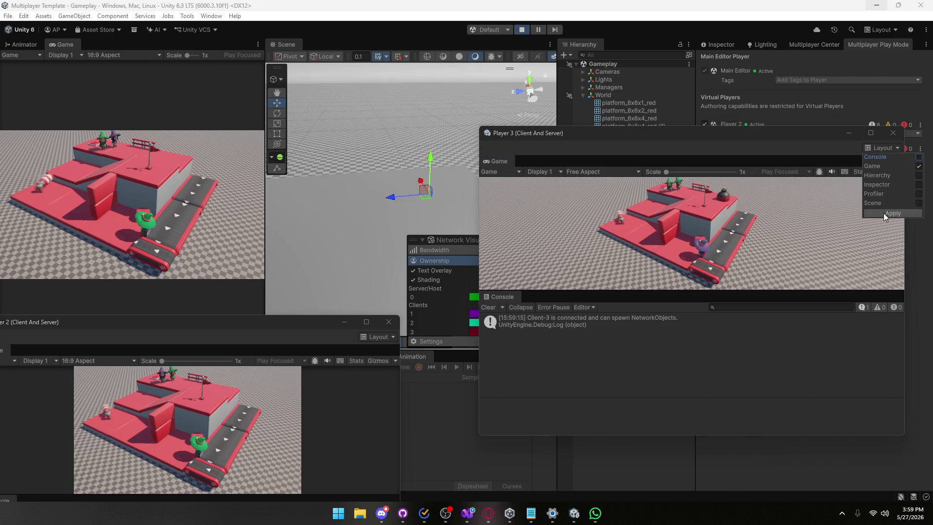
pyautogui.click(893, 213)
# - Walk the purple character onto the upper platform by the green players, then close Player 2's window
pyautogui.press('w')
pyautogui.press('space')
pyautogui.press('w')
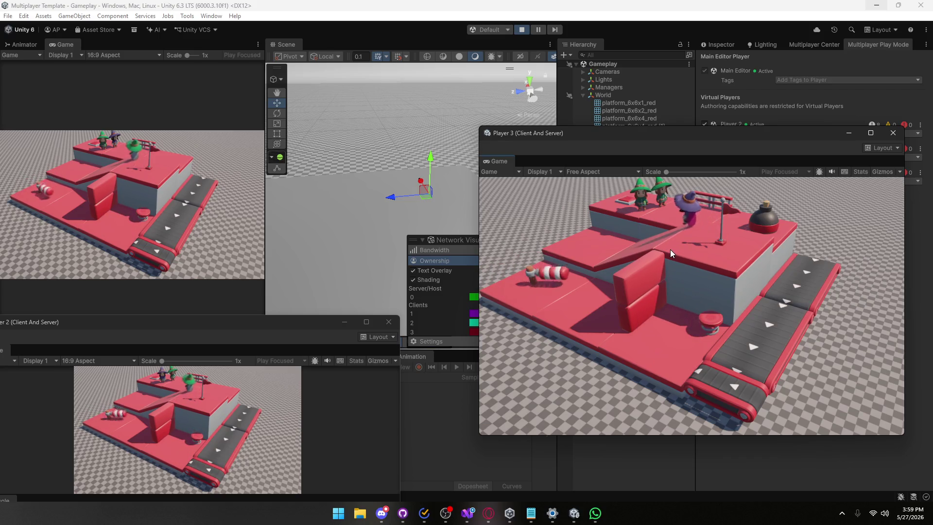
pyautogui.press('w')
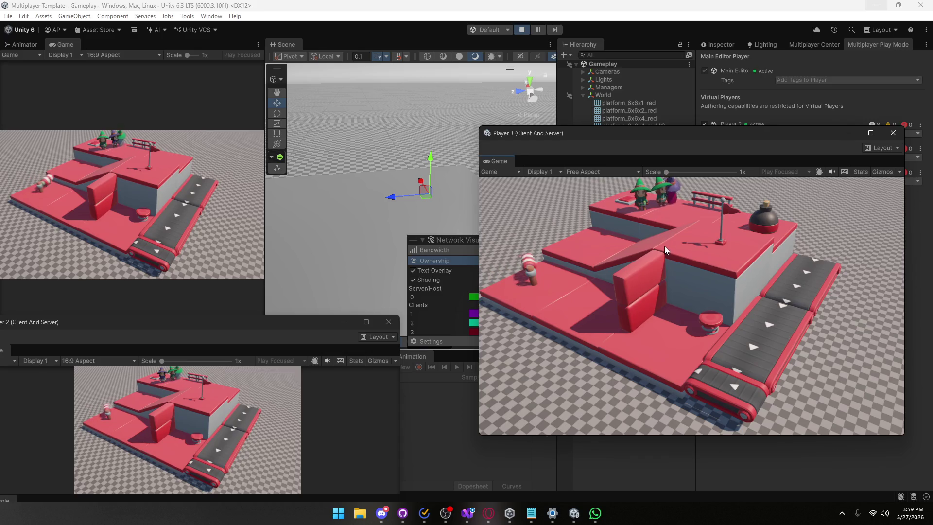
pyautogui.press('a')
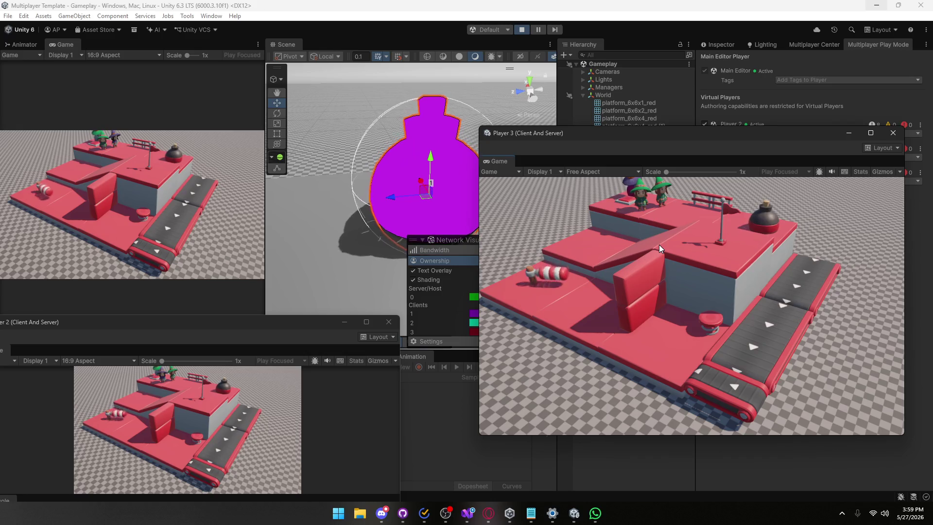
pyautogui.press('s')
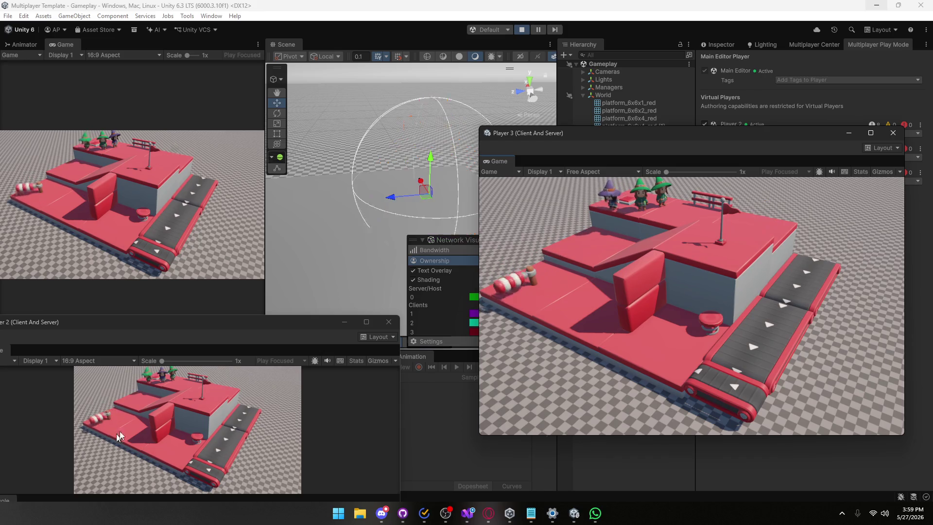
pyautogui.click(154, 408)
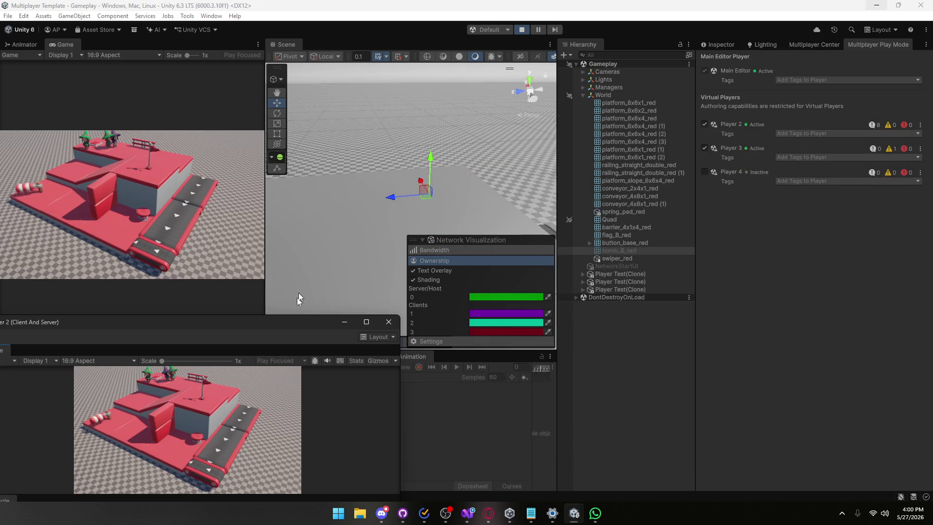
pyautogui.click(389, 322)
# - Stop Play mode and close the Player 3 and Player 2 game windows
pyautogui.click(522, 30)
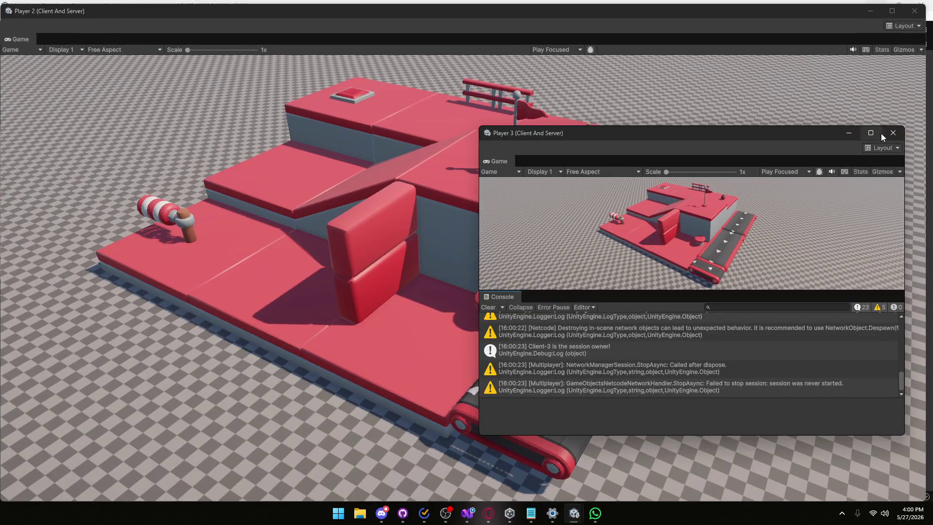
pyautogui.click(894, 132)
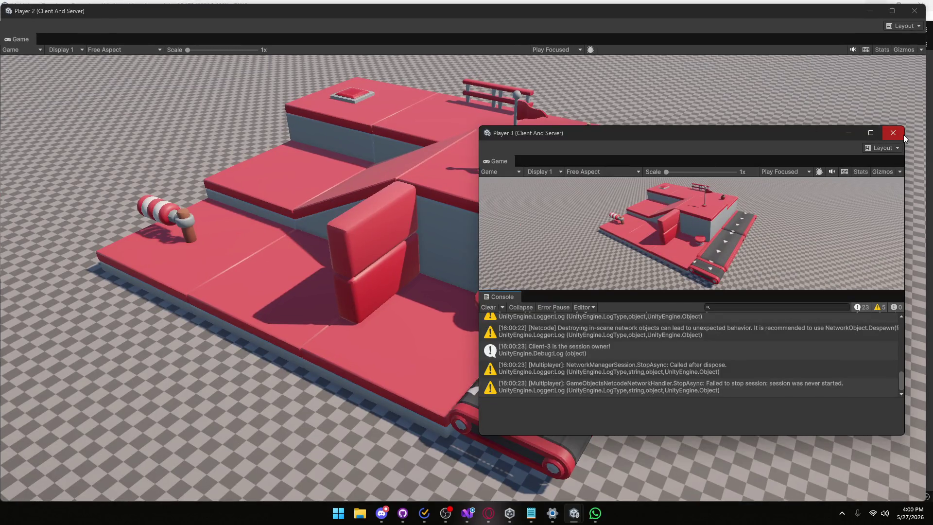
pyautogui.click(915, 11)
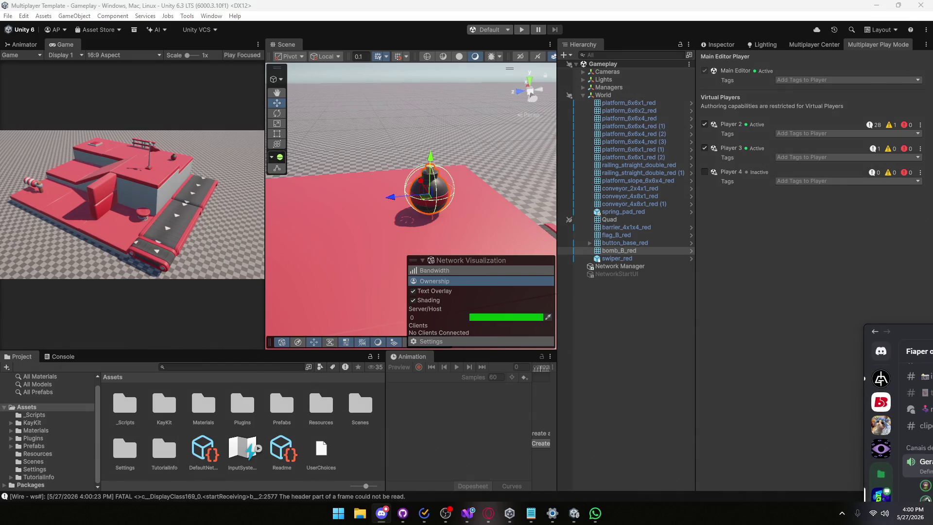
# - Move Discord off-screen, deselect bomb_B_red, and switch to ButtonController.cs in Visual Studio
pyautogui.moveTo(917, 193)
pyautogui.mouseDown()
pyautogui.moveTo(617, 171)
pyautogui.moveTo(510, 88)
pyautogui.moveTo(474, 85)
pyautogui.mouseUp()
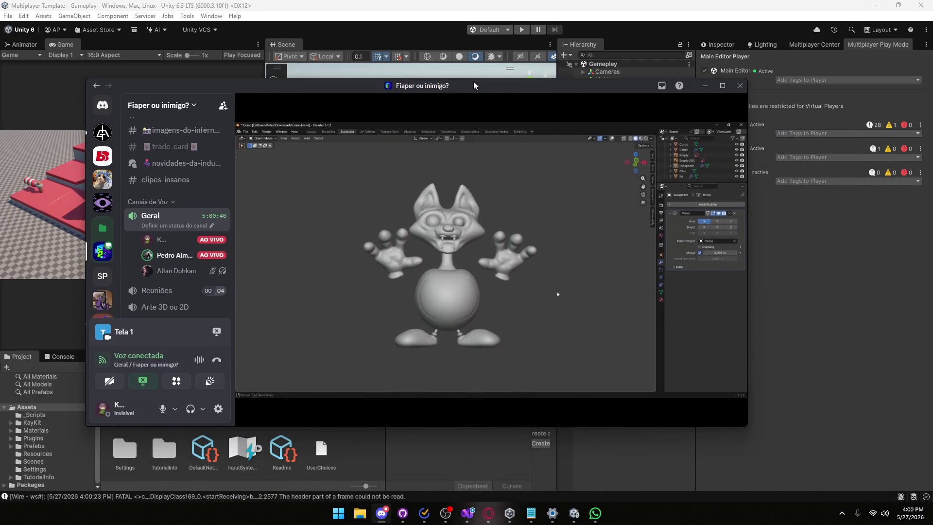
pyautogui.moveTo(474, 80)
pyautogui.mouseDown()
pyautogui.moveTo(792, 428)
pyautogui.moveTo(930, 155)
pyautogui.mouseUp()
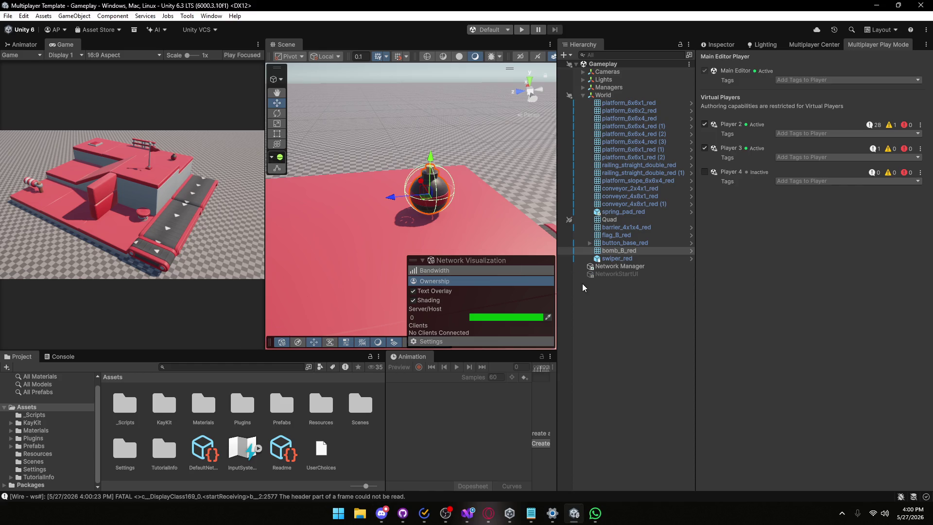
pyautogui.click(589, 304)
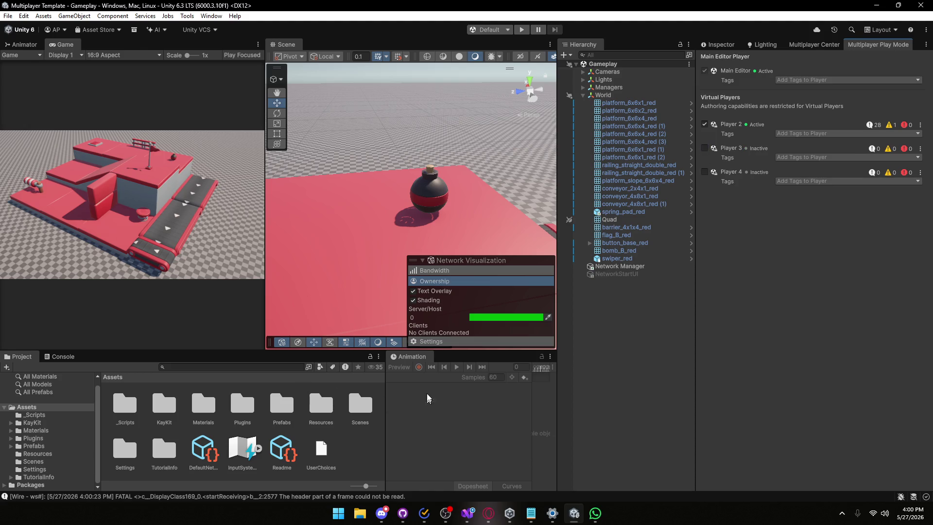
pyautogui.click(467, 518)
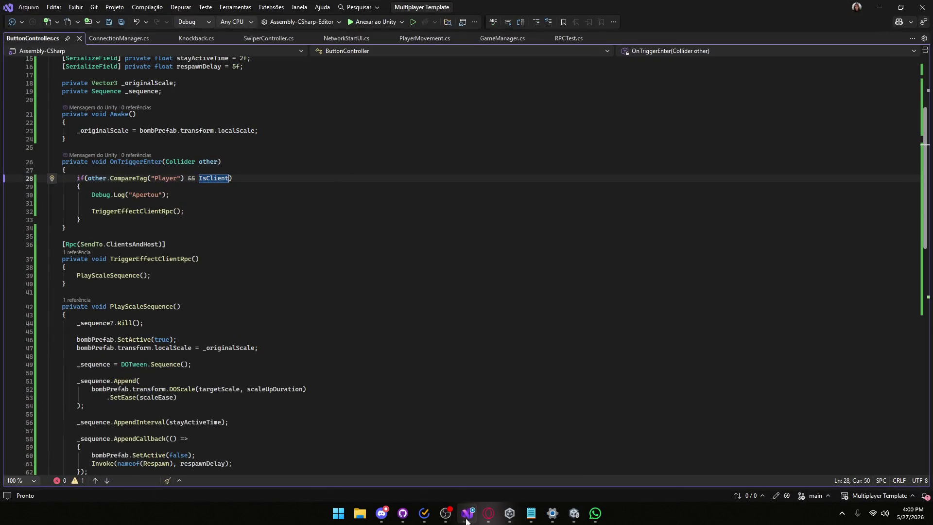
# - Retype the SendTo.ClientsAndHost RPC target on line 36, keep it unchanged, and save ButtonController.cs
pyautogui.moveTo(258, 181); pyautogui.dragTo(62, 180)
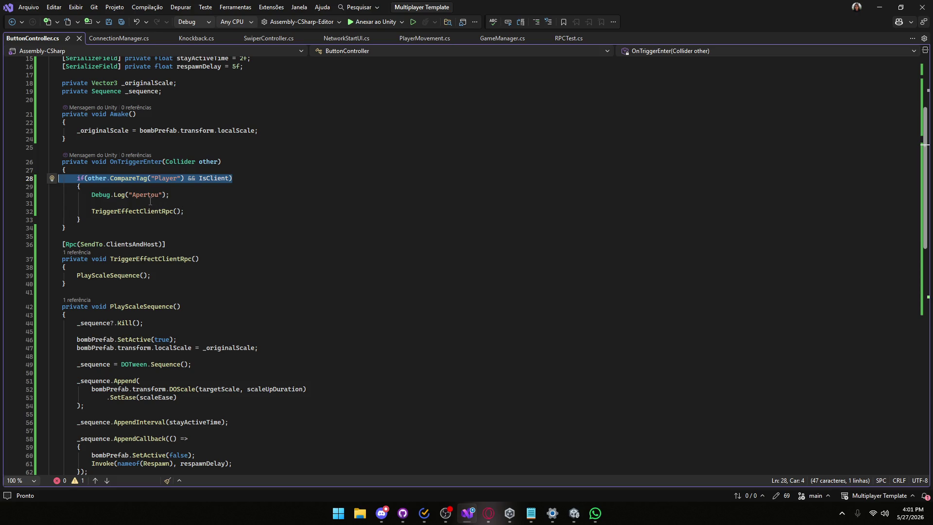
pyautogui.doubleClick(203, 179)
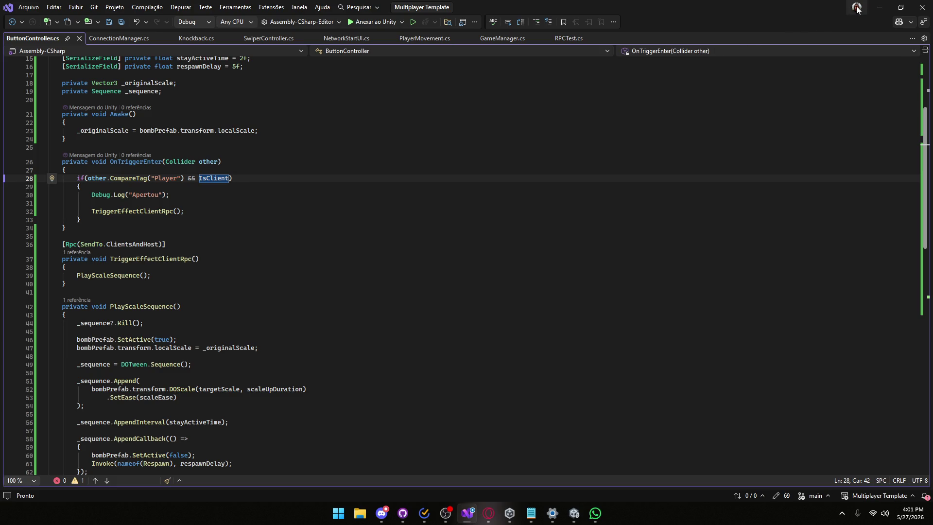
pyautogui.scroll(-1, 230, 267)
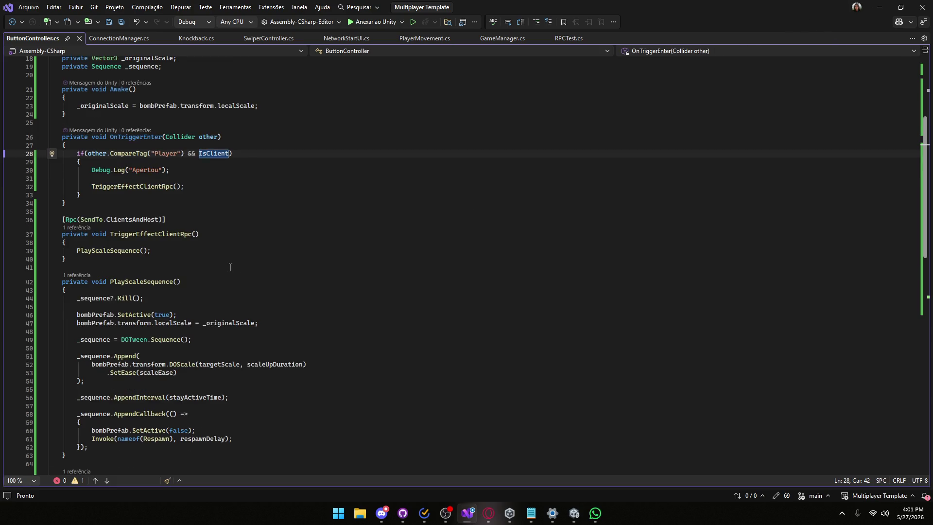
pyautogui.click(143, 220)
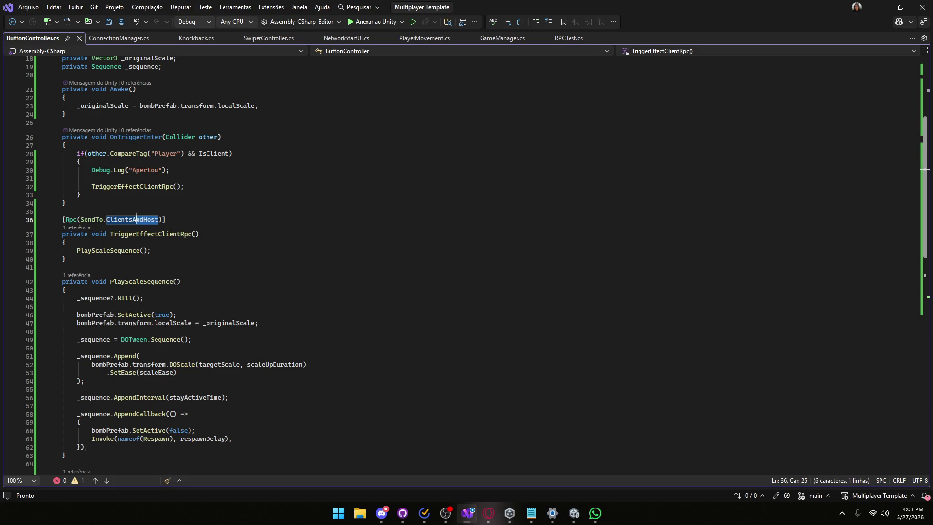
pyautogui.press('BackSpace')
pyautogui.press('BackSpace')
pyautogui.press('BackSpace')
pyautogui.press('Delete')
pyautogui.press('Delete')
pyautogui.press('Delete')
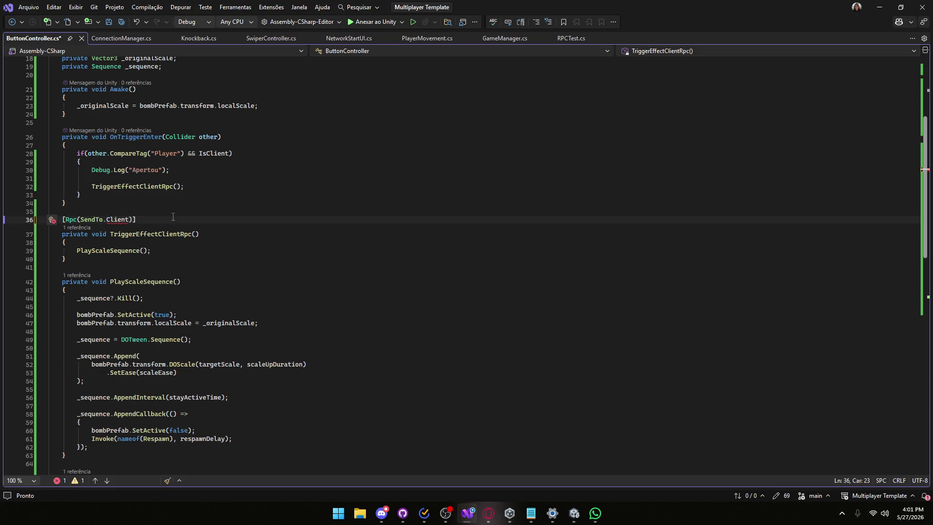
pyautogui.write('s')
pyautogui.write('AndHost')
pyautogui.hotkey('ctrl', 's')
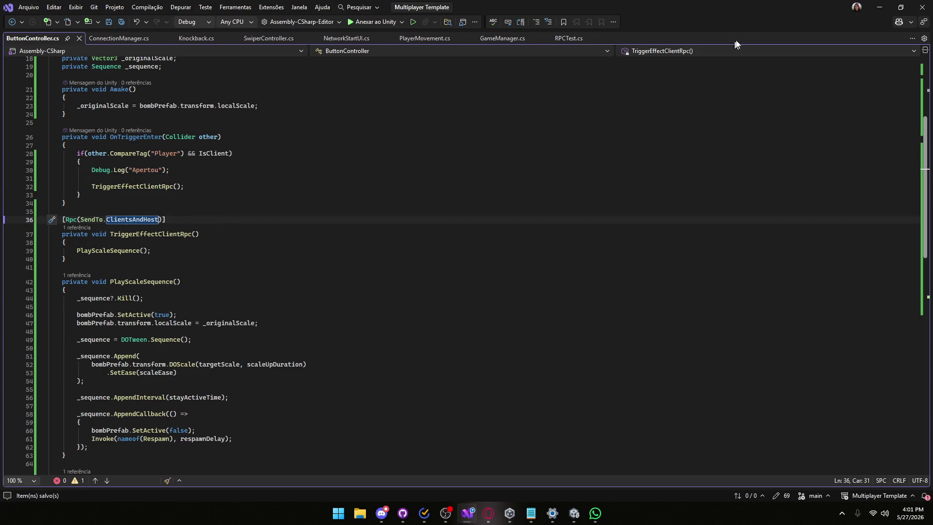
pyautogui.click(879, 7)
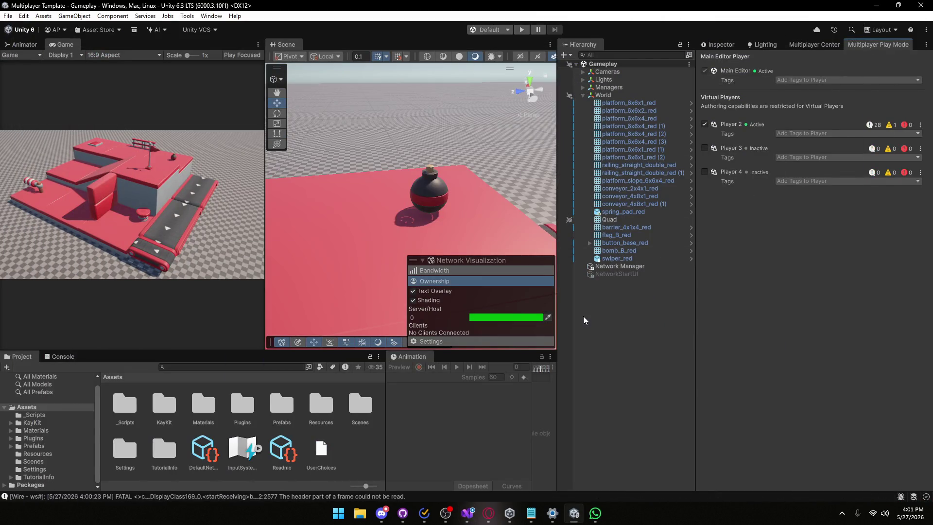
# - Select bomb_B_red and show its components in the Inspector
pyautogui.click(613, 251)
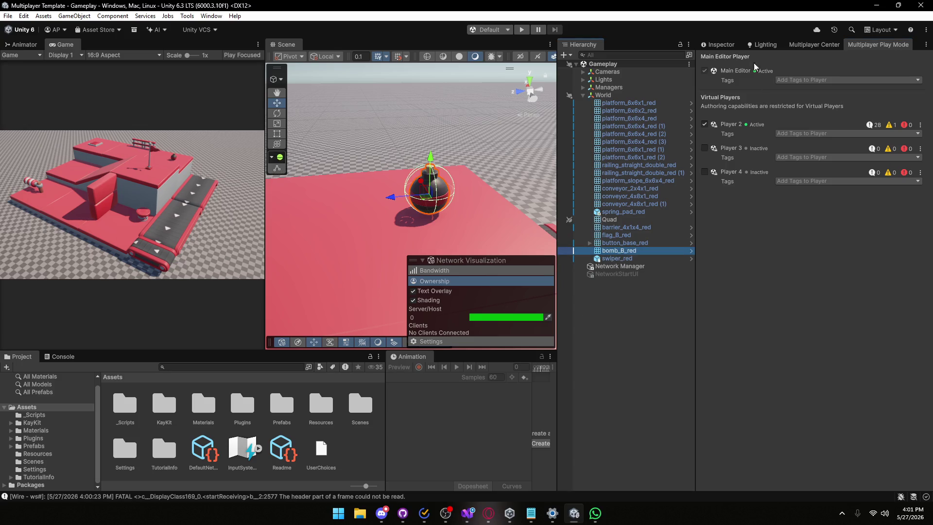
pyautogui.click(718, 44)
pyautogui.scroll(-5, 731, 321)
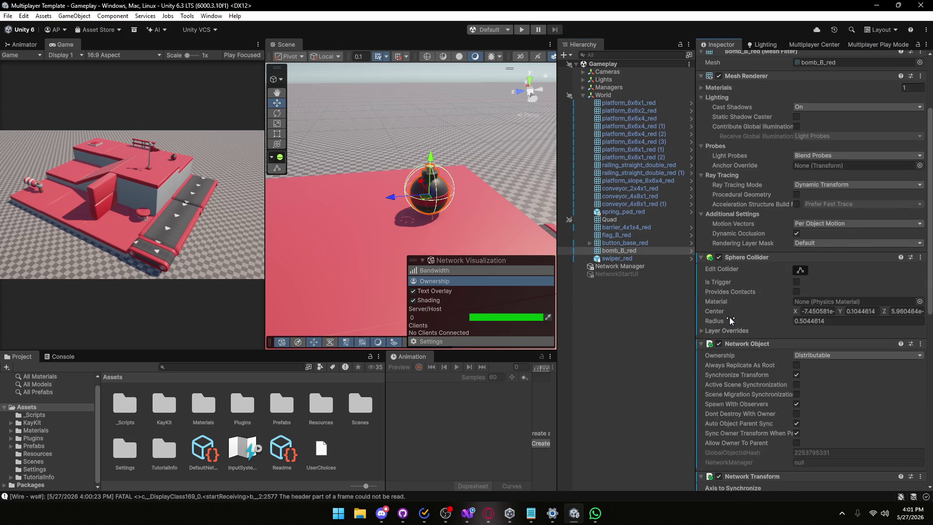
pyautogui.scroll(-5, 731, 320)
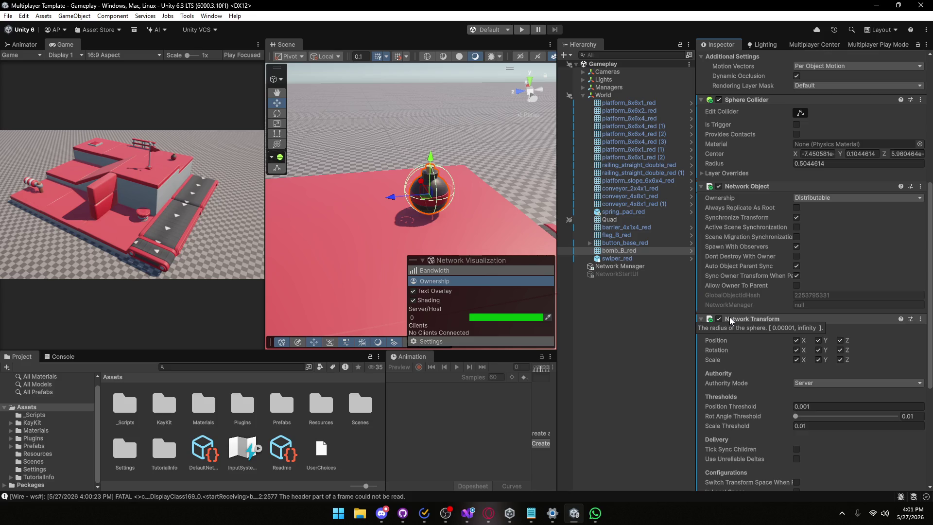
pyautogui.scroll(3, 759, 195)
pyautogui.scroll(-3, 759, 194)
# - Review the Network Object and Network Transform options and their tooltips
pyautogui.moveTo(748, 209)
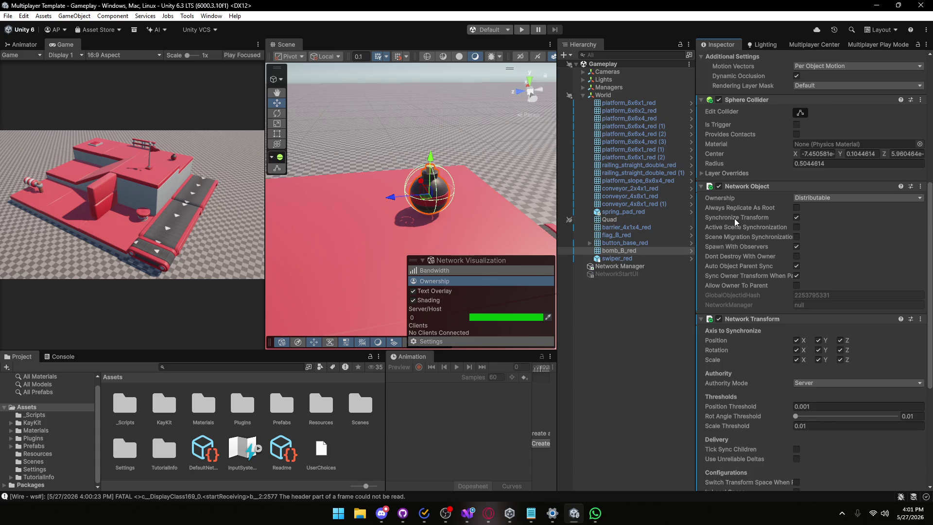
pyautogui.moveTo(725, 230)
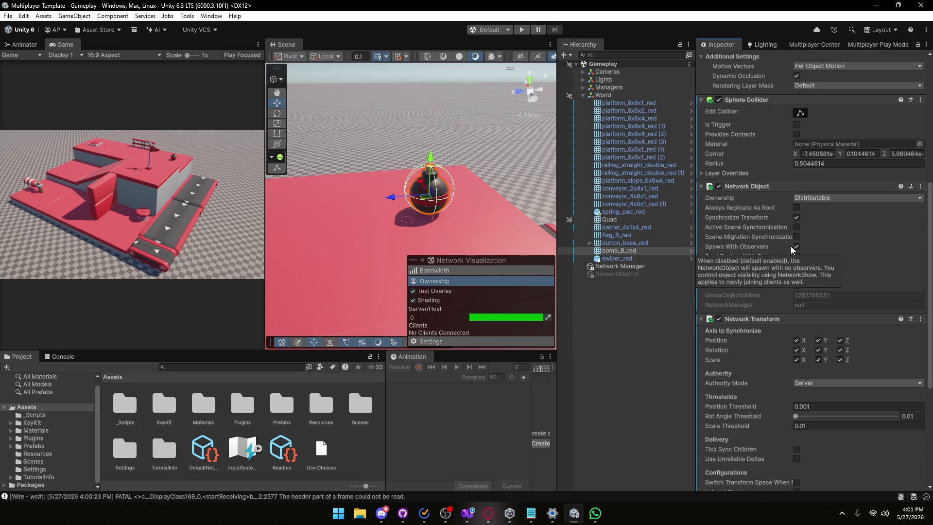
pyautogui.moveTo(747, 255)
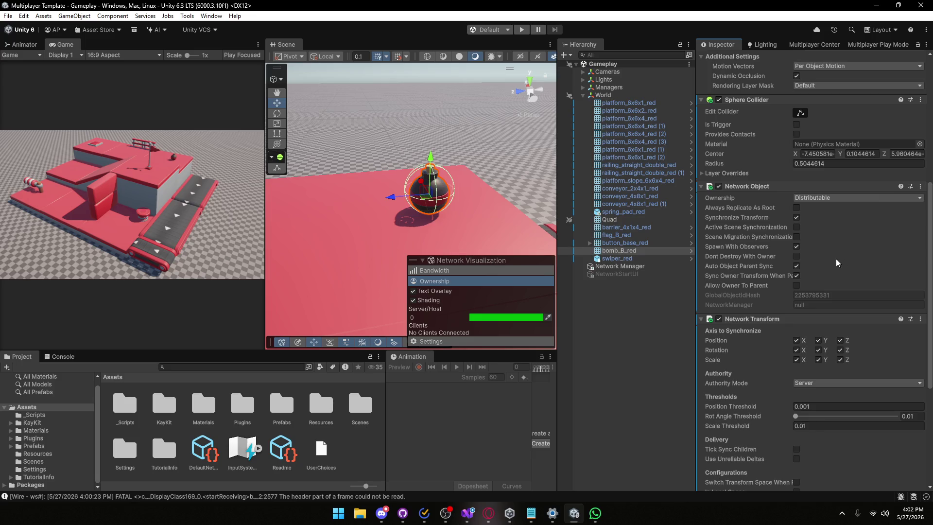
pyautogui.moveTo(719, 290)
pyautogui.scroll(-4, 761, 301)
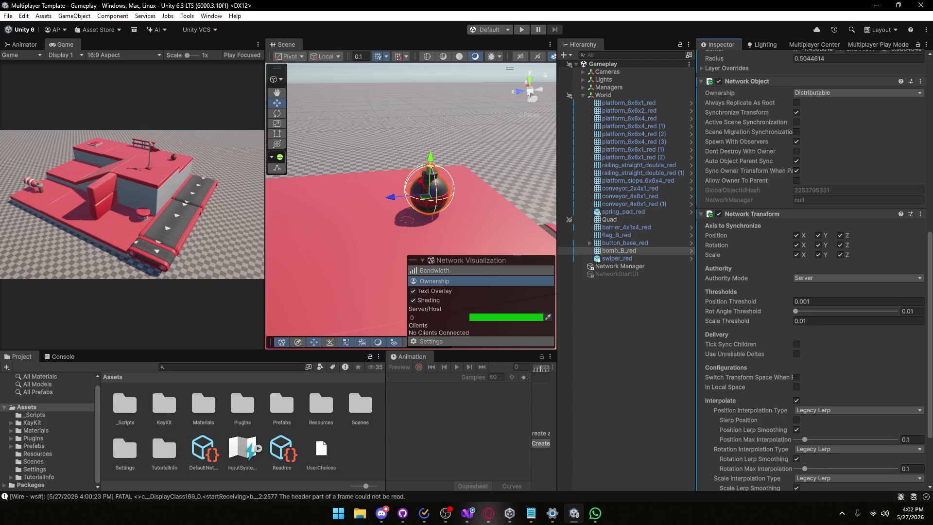
pyautogui.hotkey('alt', 'Tab')
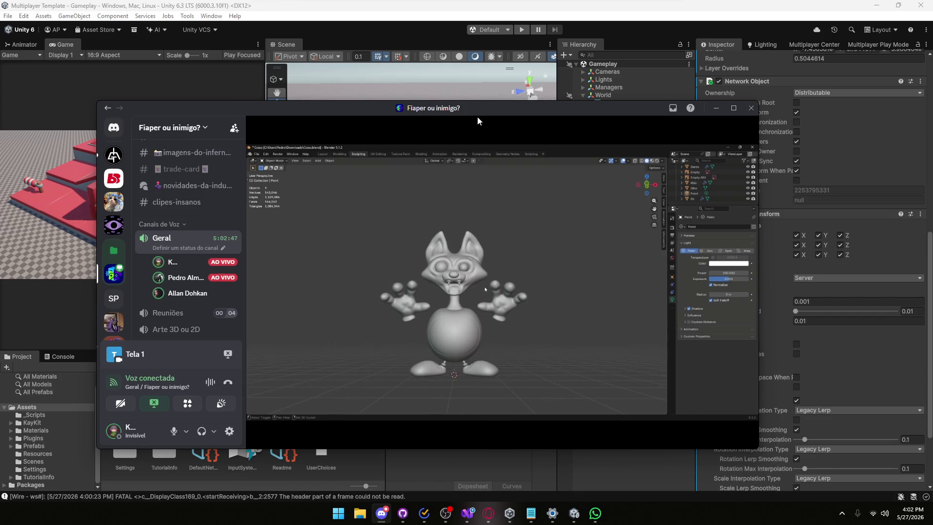
pyautogui.hotkey('alt', 'Tab')
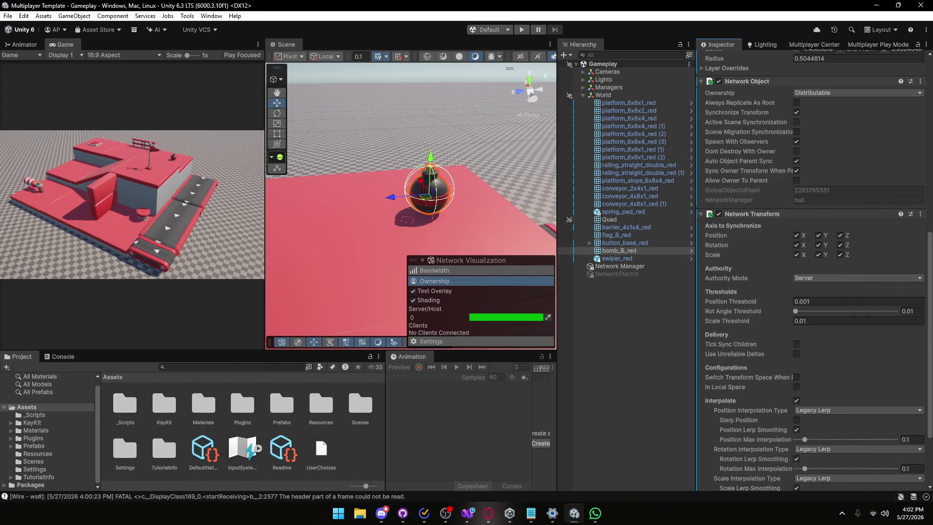
pyautogui.scroll(-3, 736, 343)
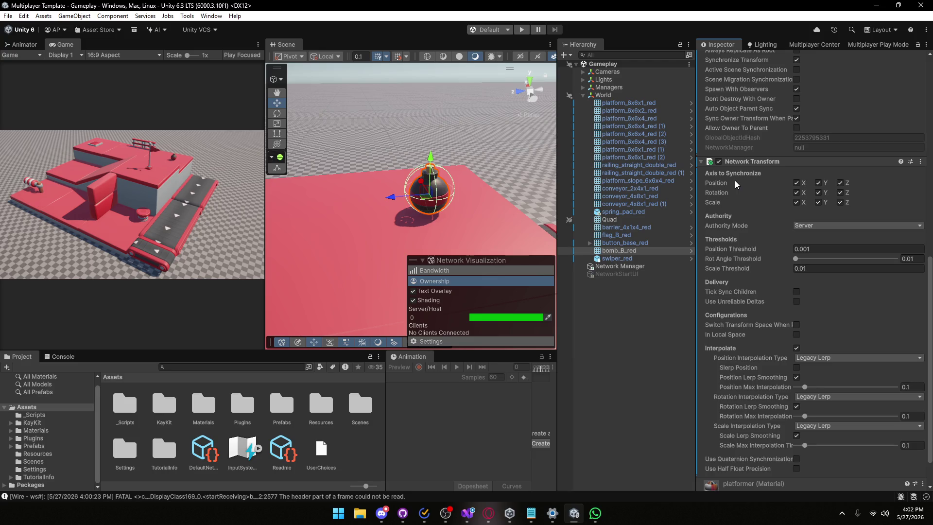
pyautogui.scroll(-2, 735, 185)
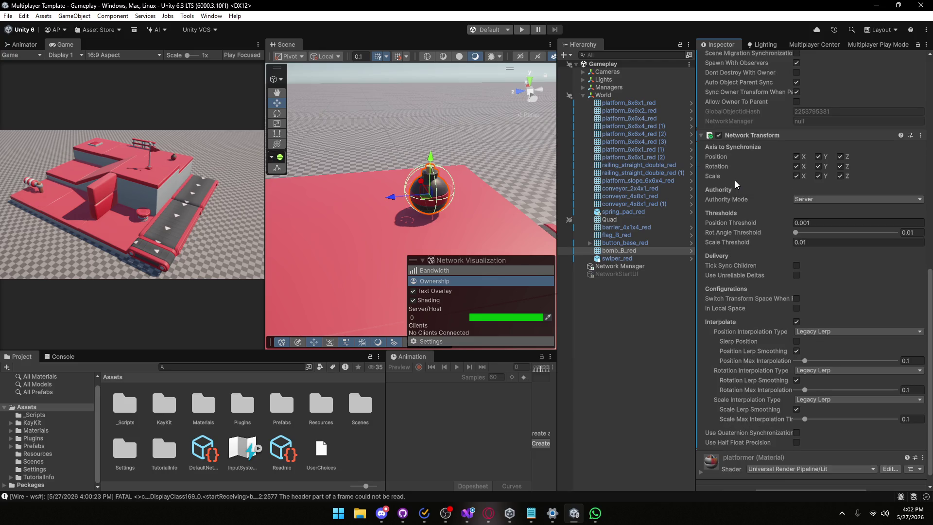
# - Search Add Component for 'net' network components, then dismiss the list
pyautogui.scroll(-1, 744, 292)
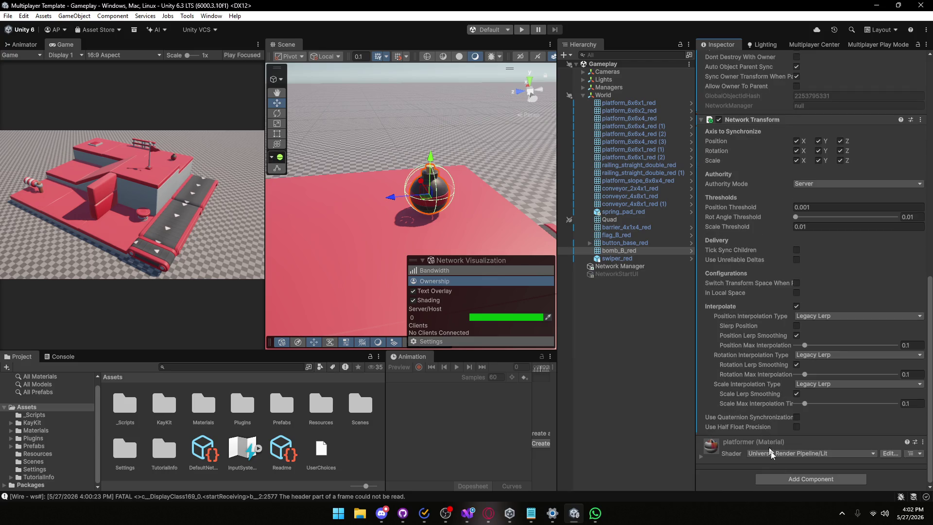
pyautogui.click(784, 479)
pyautogui.write('net')
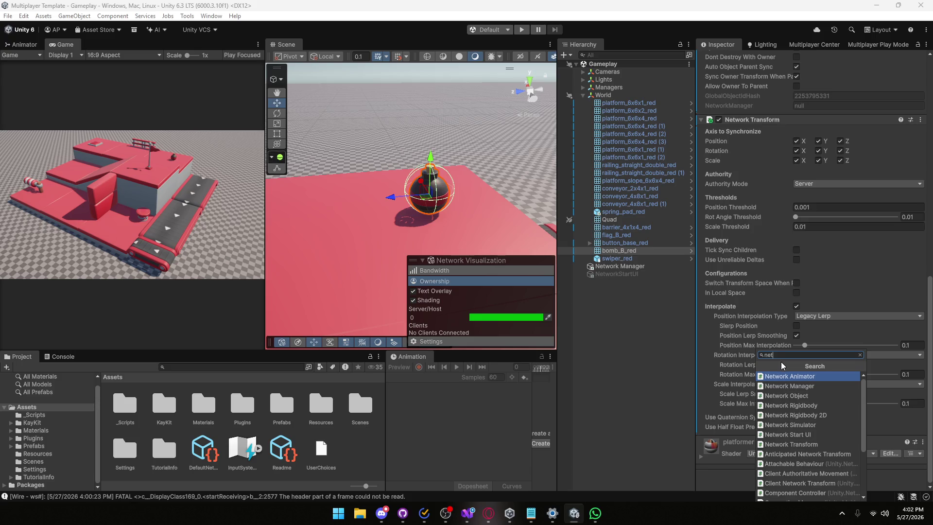
pyautogui.scroll(-5, 784, 384)
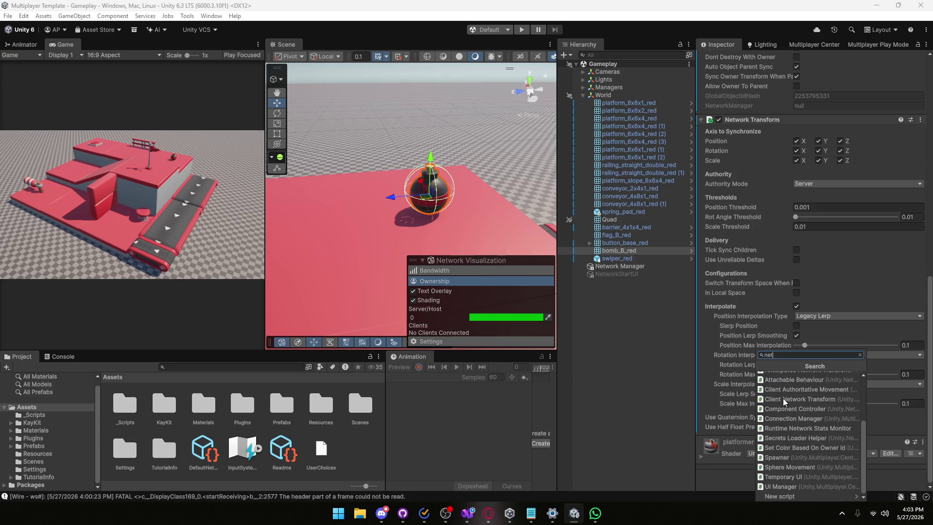
pyautogui.scroll(3, 788, 457)
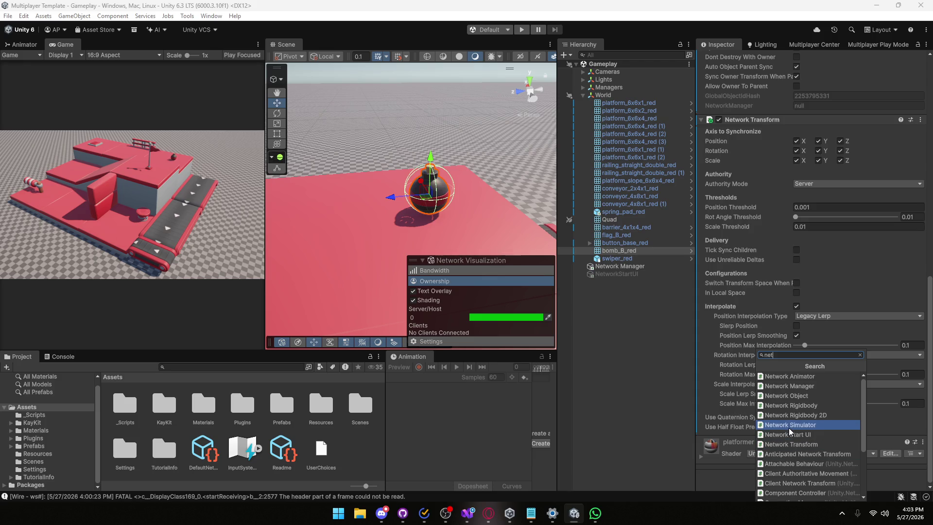
pyautogui.click(836, 265)
# - Set bomb_B_red's Network Object Ownership to Session Owner and save the Gameplay scene
pyautogui.scroll(4, 826, 243)
pyautogui.click(810, 209)
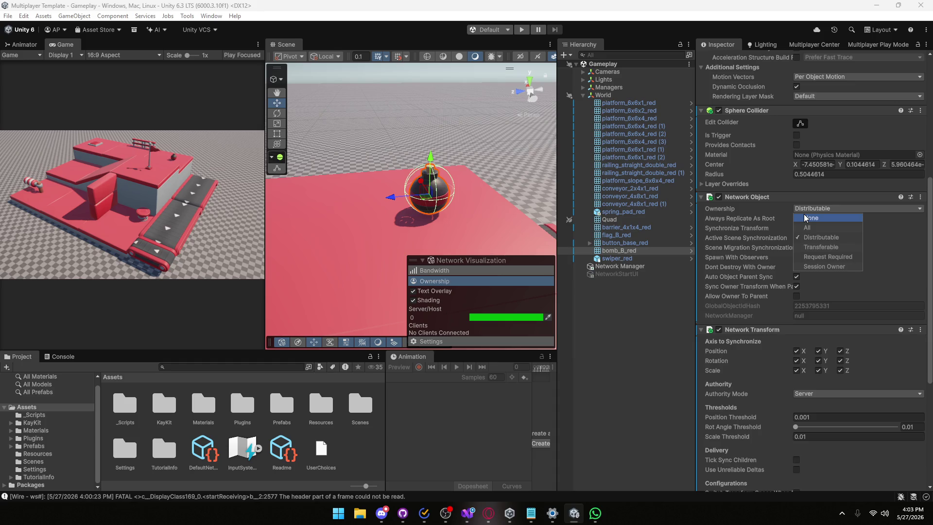
pyautogui.click(817, 267)
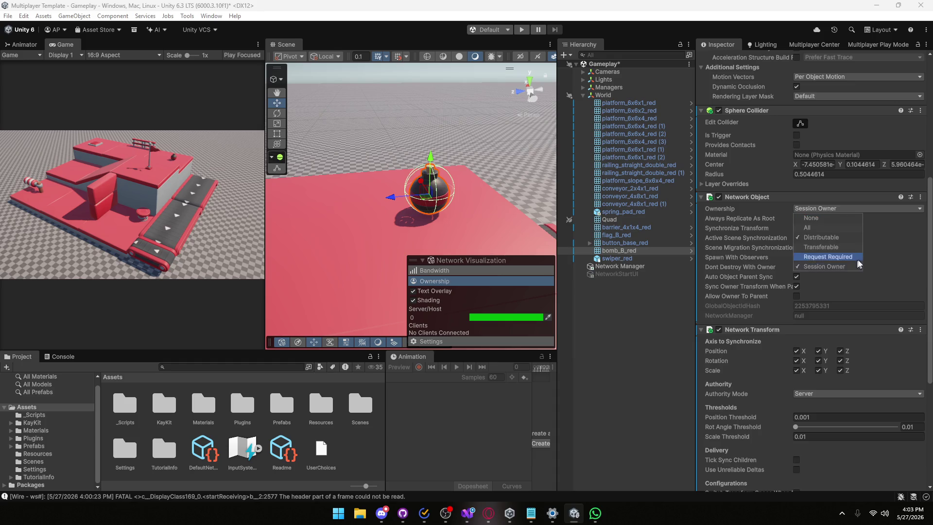
pyautogui.click(868, 256)
pyautogui.hotkey('ctrl', 's')
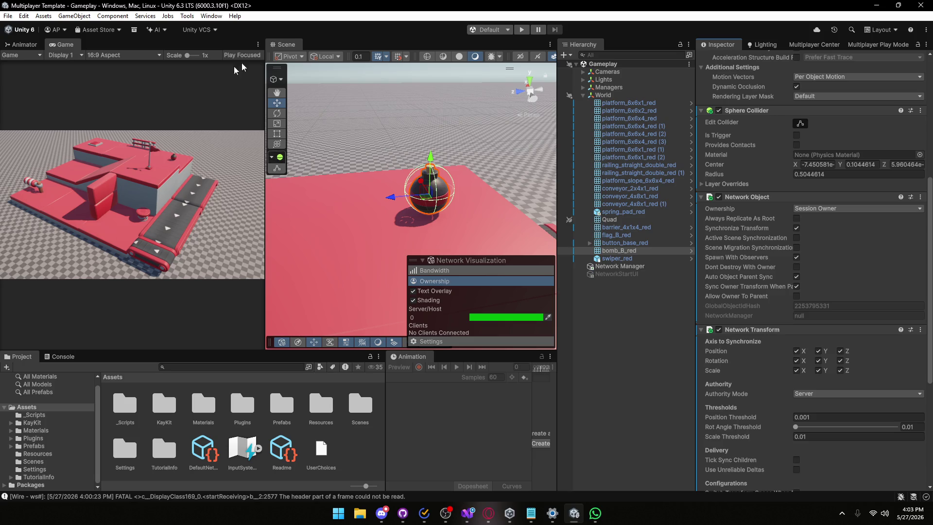
pyautogui.click(522, 30)
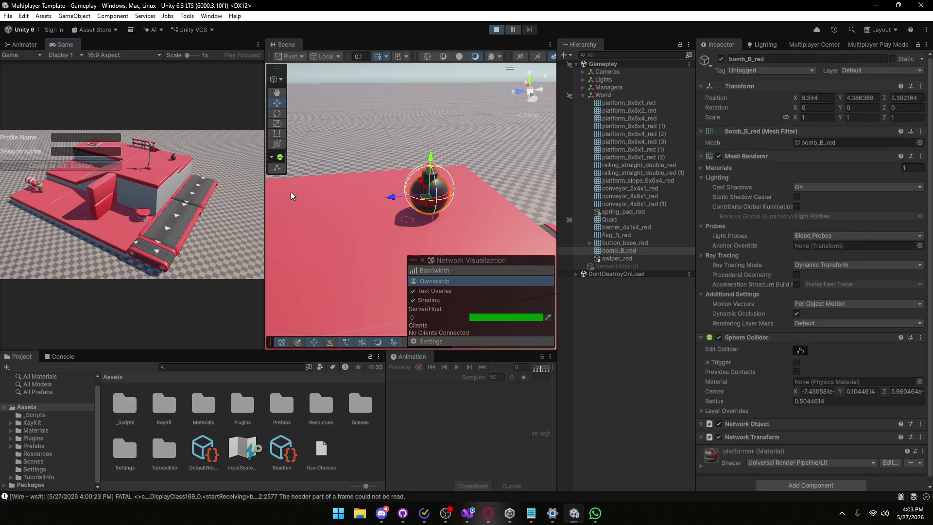
# - Start the host with profile 'asd' and session 'aa' via Create or Join Session
pyautogui.click(98, 139)
pyautogui.write('asd')
pyautogui.click(73, 152)
pyautogui.write('aa')
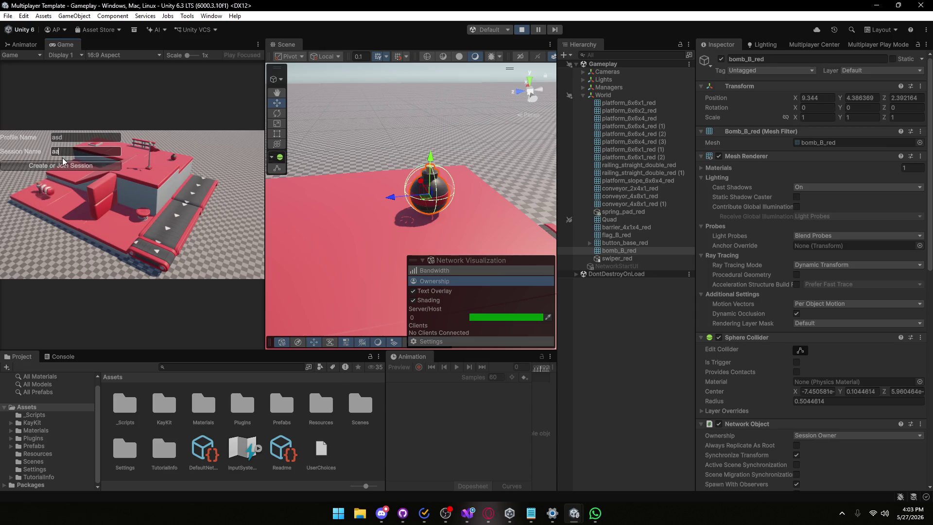
pyautogui.click(73, 166)
# - Move the Player 2 window aside and enter profile name 'ddddd'
pyautogui.moveTo(574, 513)
pyautogui.click(629, 457)
pyautogui.moveTo(306, 169)
pyautogui.mouseDown()
pyautogui.moveTo(686, 190)
pyautogui.moveTo(725, 235)
pyautogui.moveTo(717, 237)
pyautogui.moveTo(733, 189)
pyautogui.mouseUp()
pyautogui.click(597, 238)
pyautogui.write('ddddd')
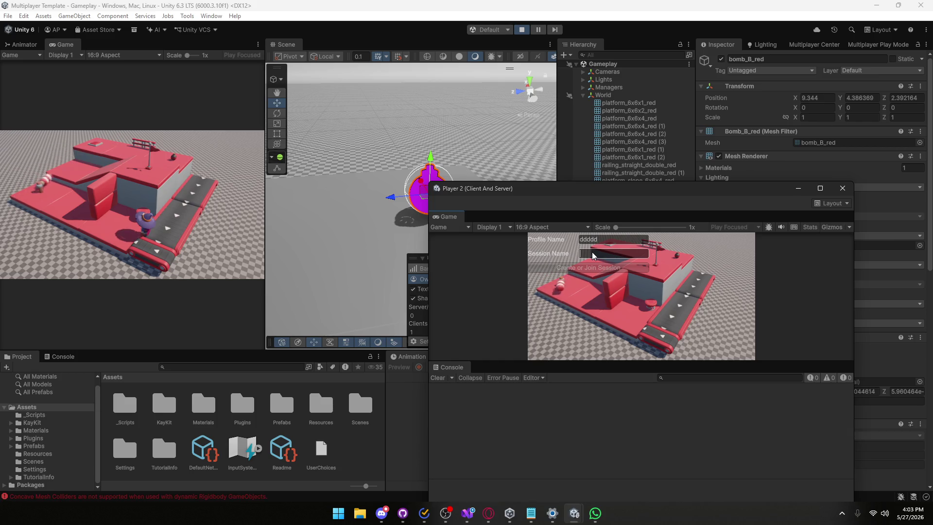
# - Walk the host across the top platform and press the button to trigger the bomb
pyautogui.click(190, 244)
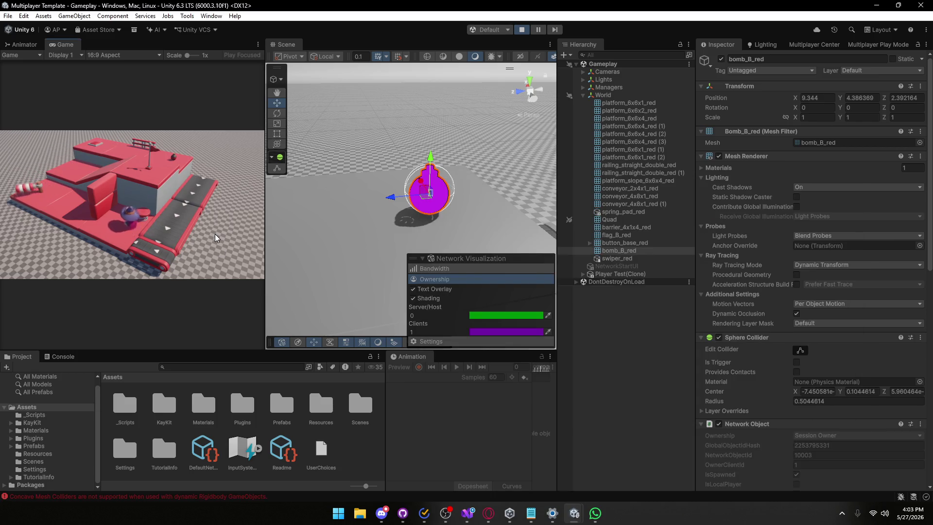
pyautogui.press('w')
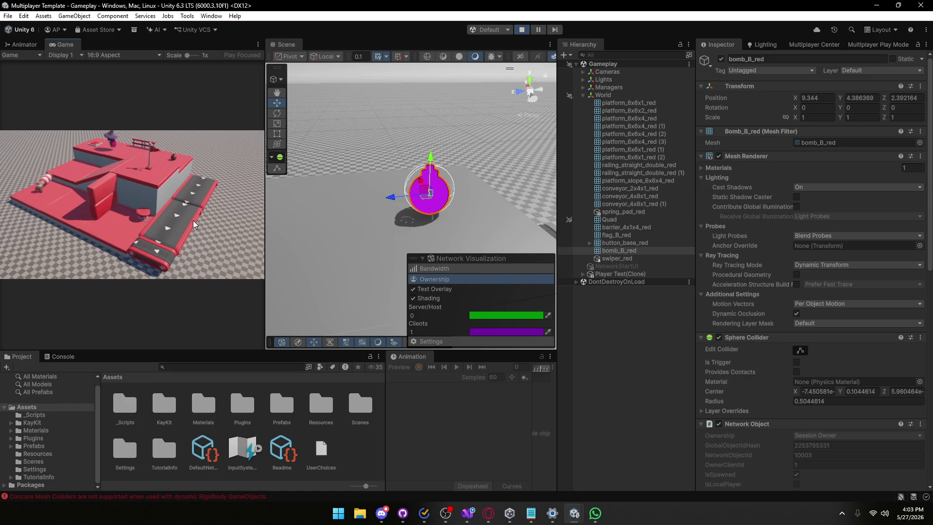
pyautogui.press('space')
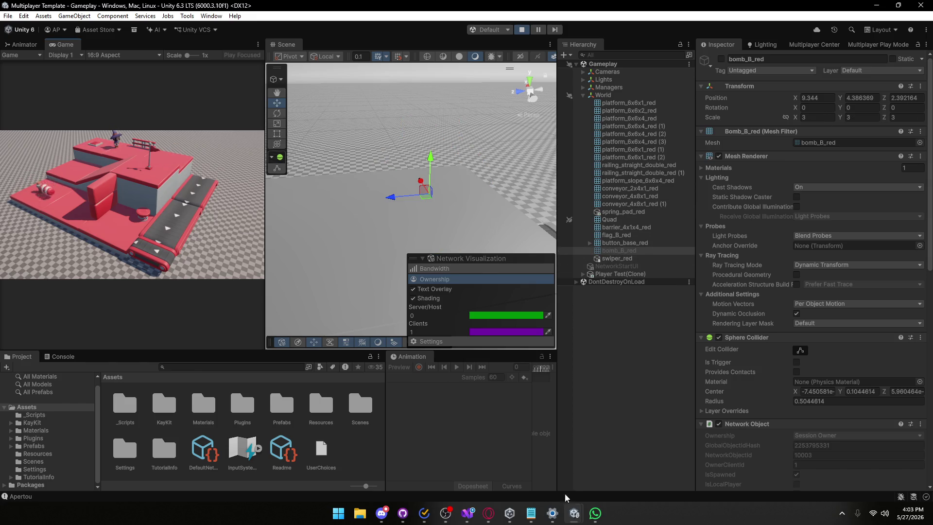
# - Switch Player 2 to a Game-only layout and resize and reposition its window
pyautogui.moveTo(574, 513)
pyautogui.click(637, 462)
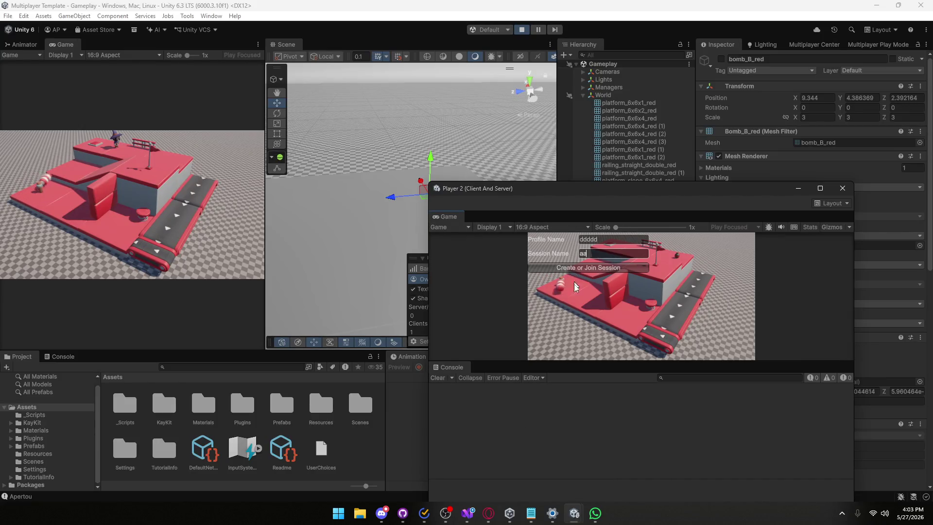
pyautogui.click(832, 203)
pyautogui.click(868, 212)
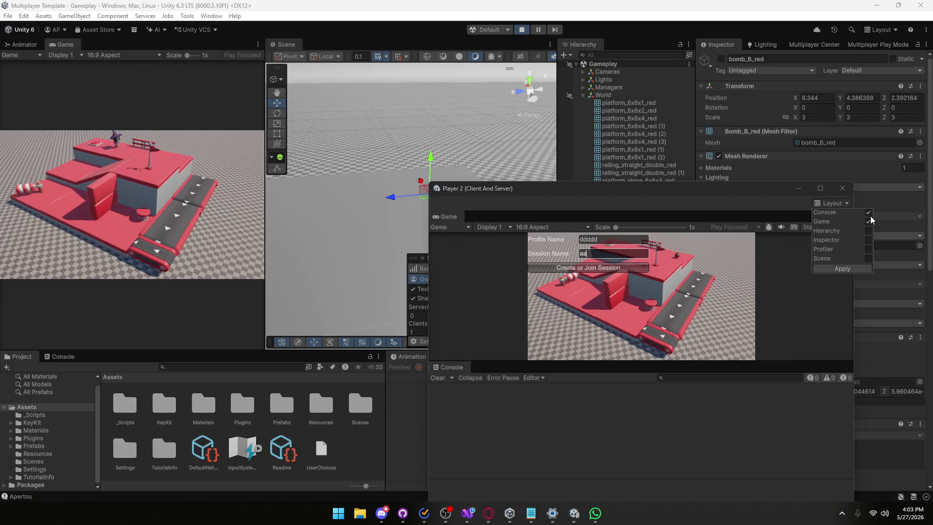
pyautogui.click(842, 269)
pyautogui.moveTo(493, 11)
pyautogui.mouseDown()
pyautogui.moveTo(492, 181)
pyautogui.moveTo(460, 189)
pyautogui.moveTo(473, 170)
pyautogui.moveTo(140, 96)
pyautogui.moveTo(109, 99)
pyautogui.mouseUp()
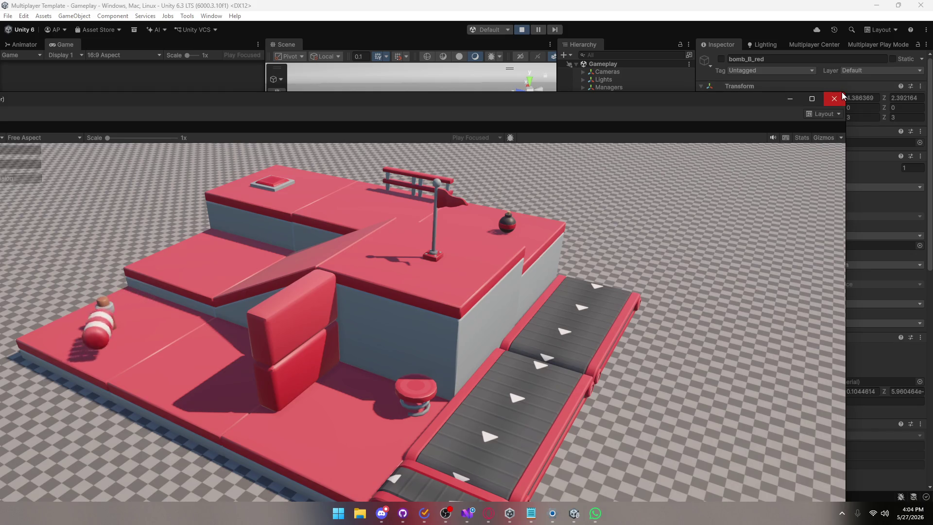
pyautogui.moveTo(844, 92); pyautogui.dragTo(479, 295)
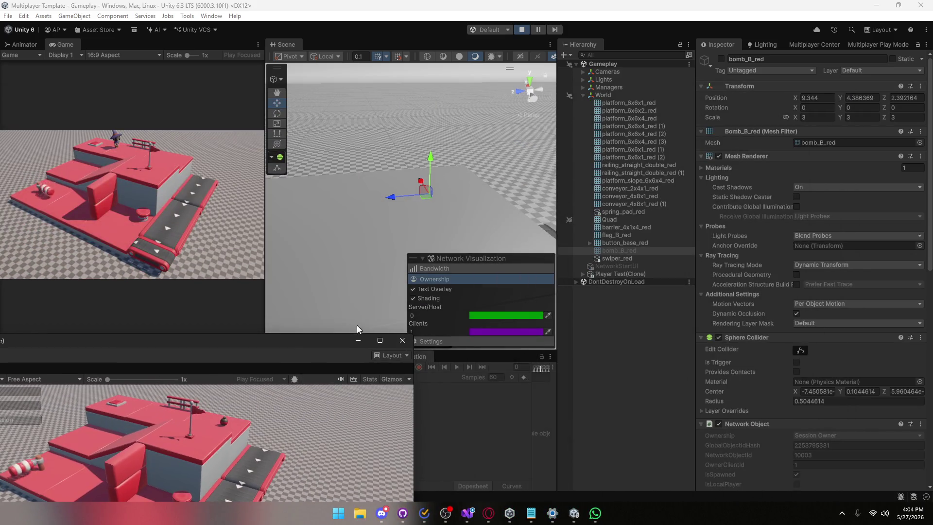
pyautogui.moveTo(291, 341)
pyautogui.mouseDown()
pyautogui.moveTo(486, 218)
pyautogui.moveTo(734, 143)
pyautogui.mouseUp()
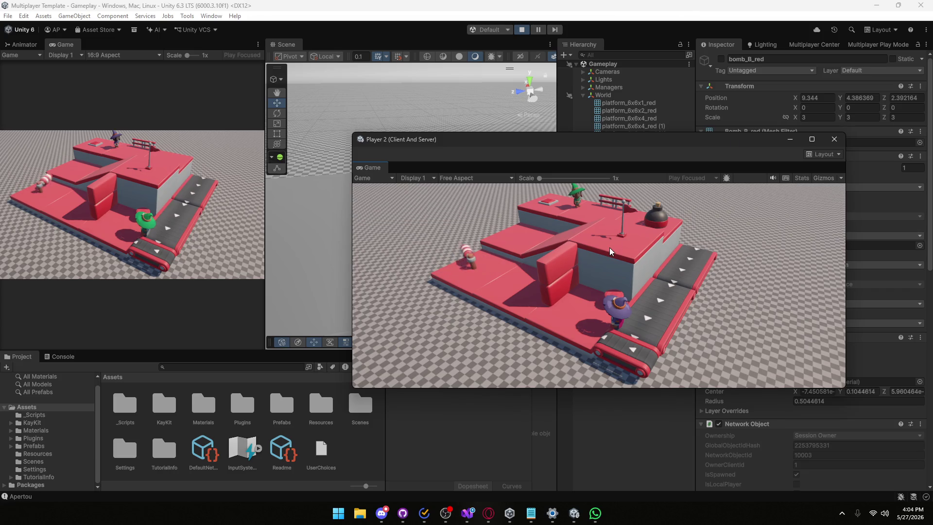
# - Walk the purple client across the top platform, then stop play and close Player 2
pyautogui.press('w')
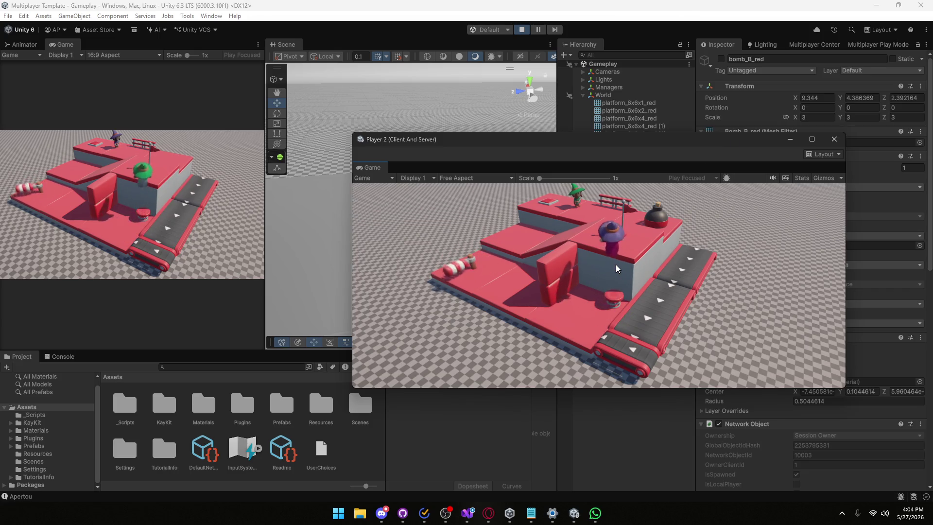
pyautogui.press('w')
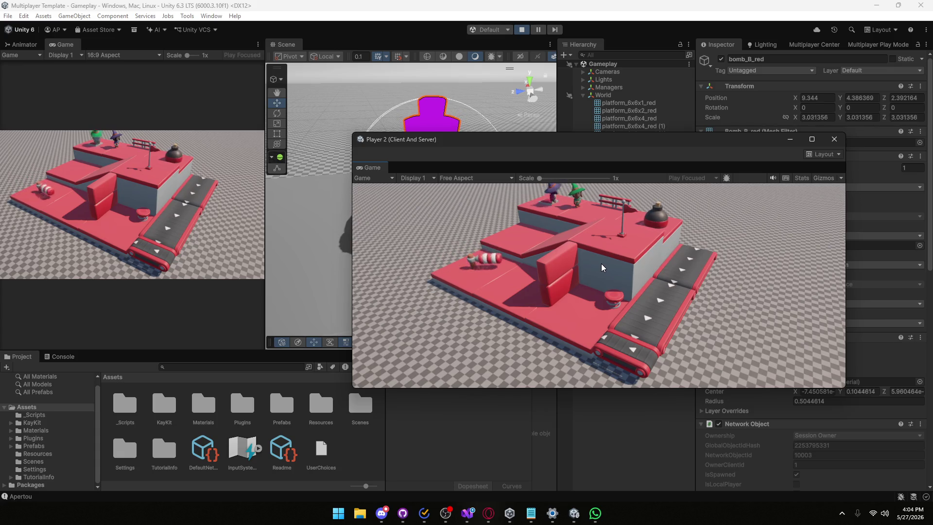
pyautogui.click(839, 142)
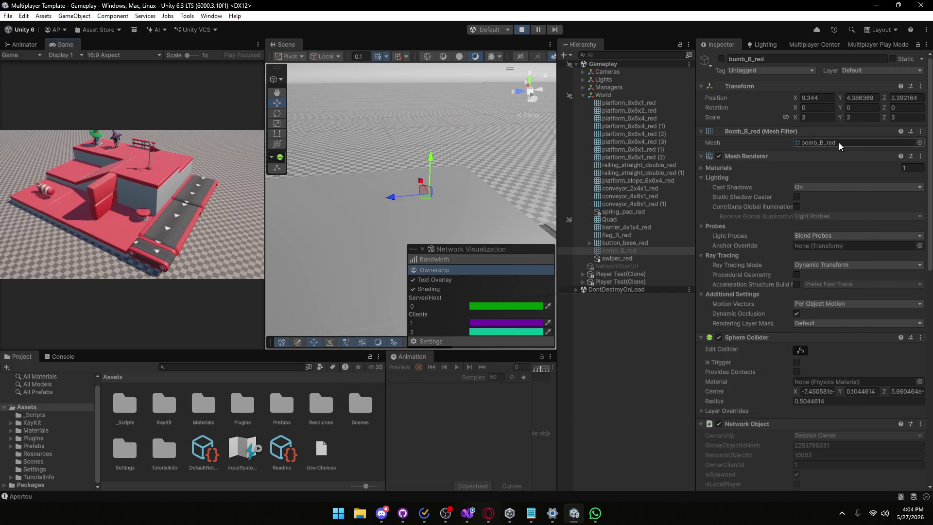
pyautogui.click(521, 29)
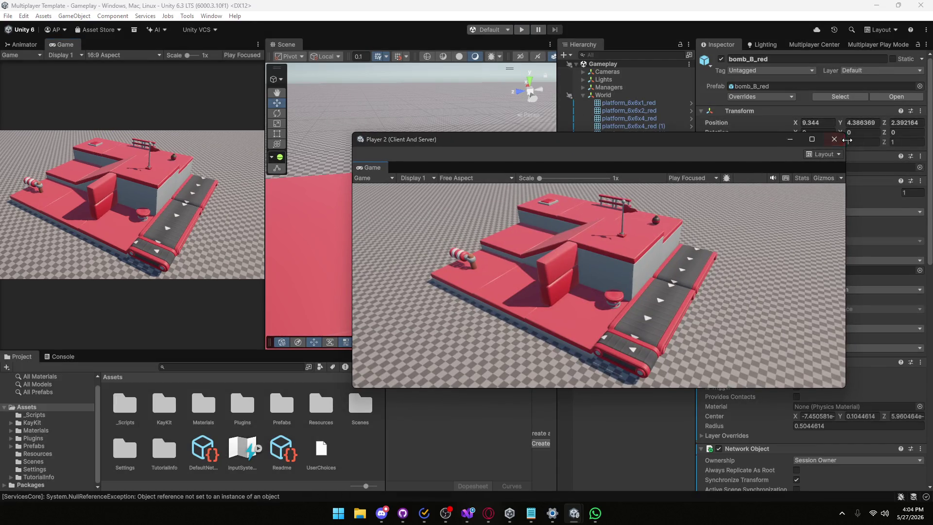
pyautogui.click(833, 140)
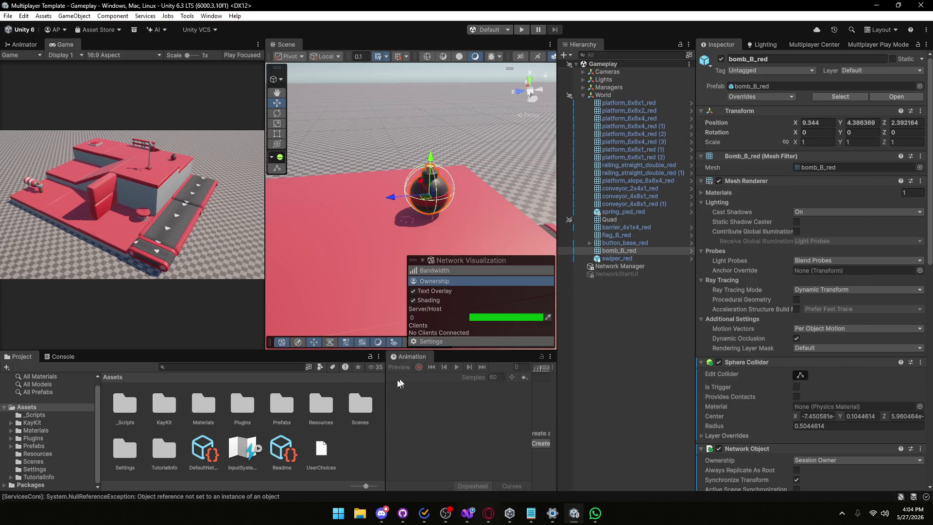
# - Add a third NetworkPrefabs entry, drag bomb_B_red onto it, then reselect bomb_B_red
pyautogui.click(196, 454)
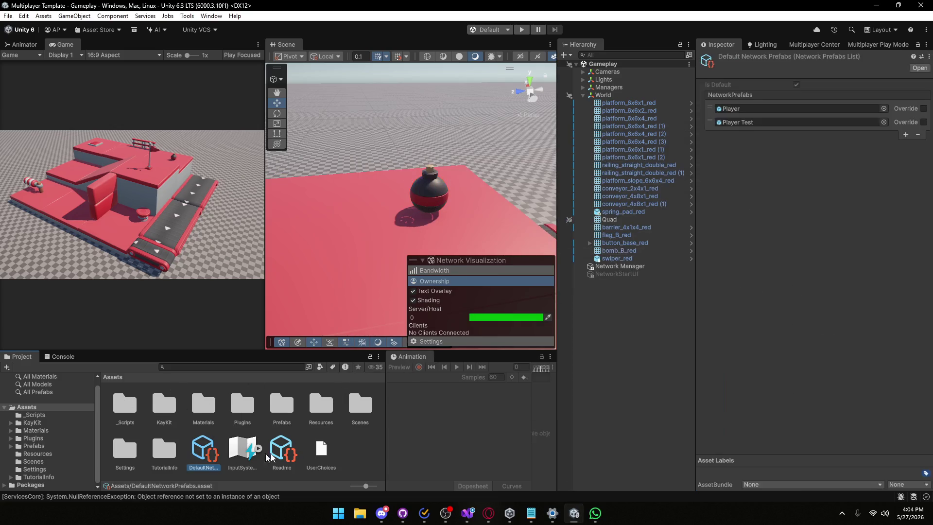
pyautogui.click(906, 135)
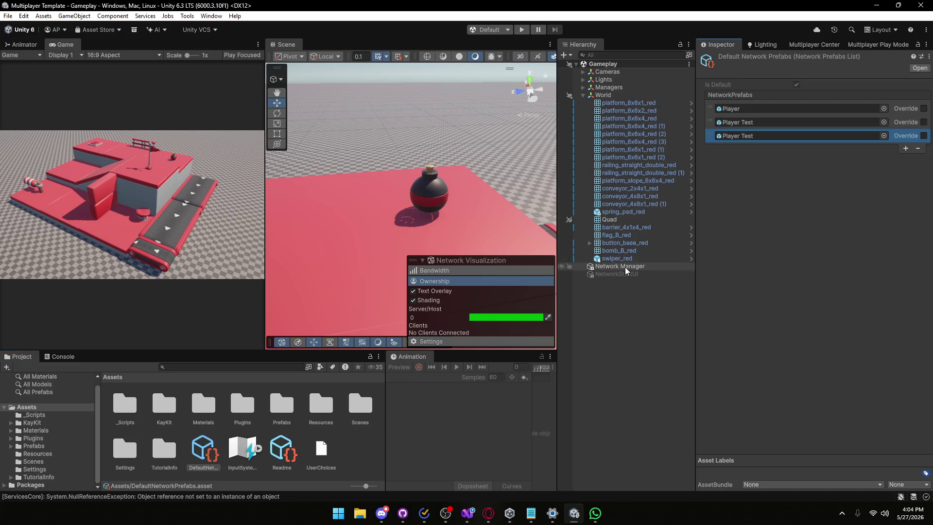
pyautogui.click(598, 251)
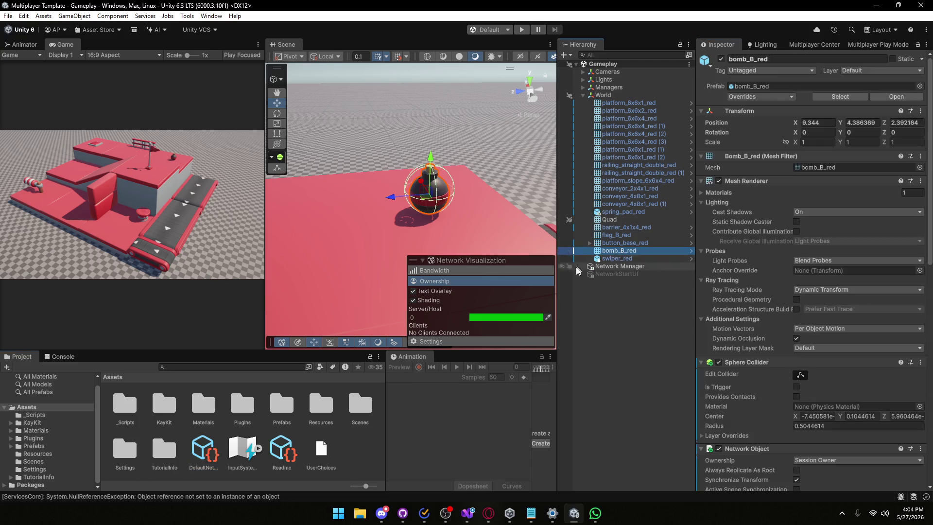
pyautogui.click(207, 453)
pyautogui.moveTo(623, 256)
pyautogui.mouseDown()
pyautogui.moveTo(763, 138)
pyautogui.moveTo(740, 136)
pyautogui.moveTo(670, 275)
pyautogui.moveTo(632, 259)
pyautogui.moveTo(307, 343)
pyautogui.mouseUp()
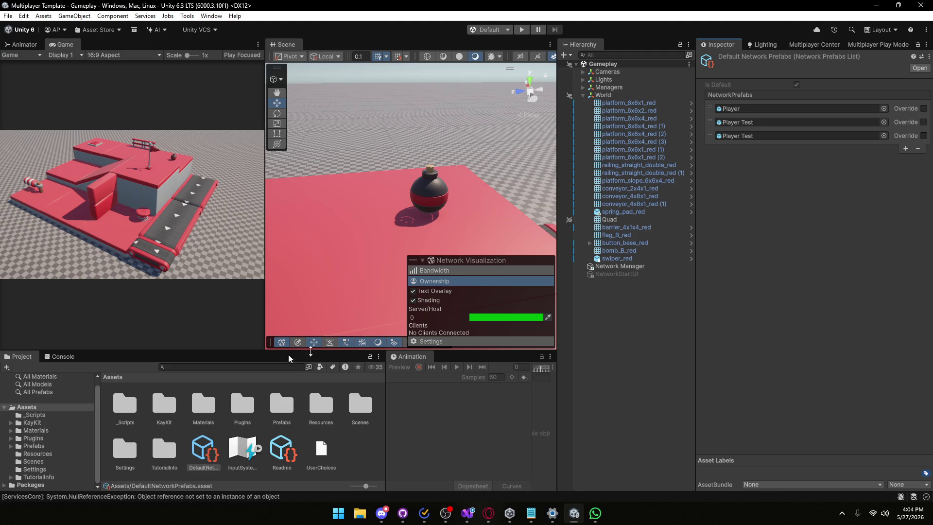
pyautogui.moveTo(618, 251); pyautogui.dragTo(757, 137)
pyautogui.click(610, 252)
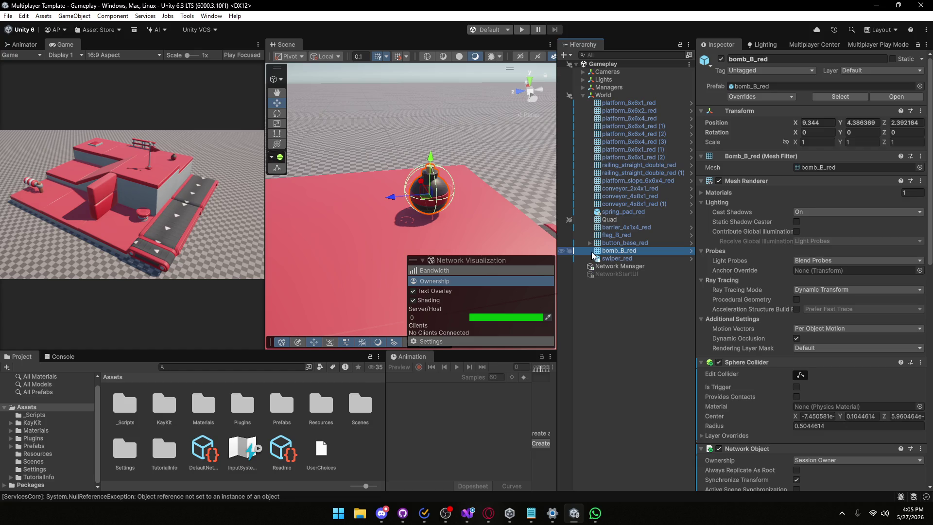
# - Change bomb_B_red's Network Object Ownership from Session Owner to None and deselect it
pyautogui.moveTo(725, 233)
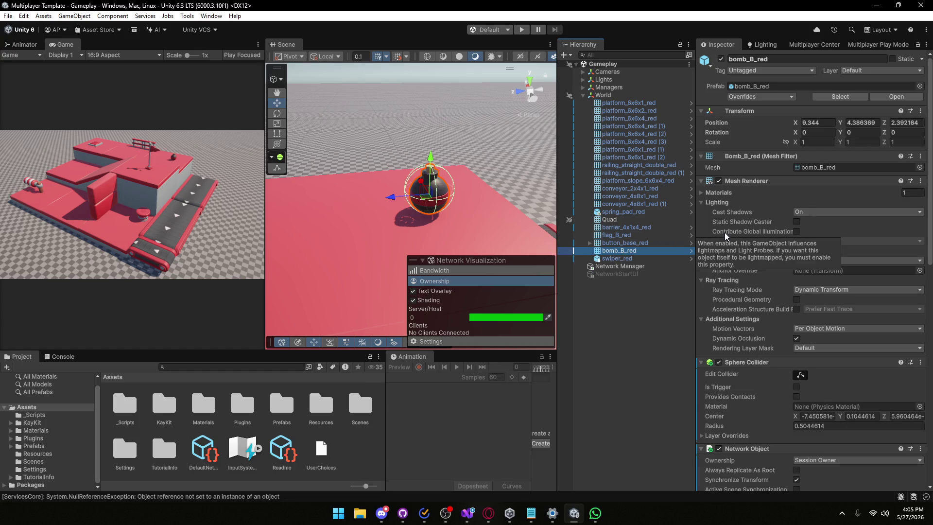
pyautogui.scroll(-5, 724, 233)
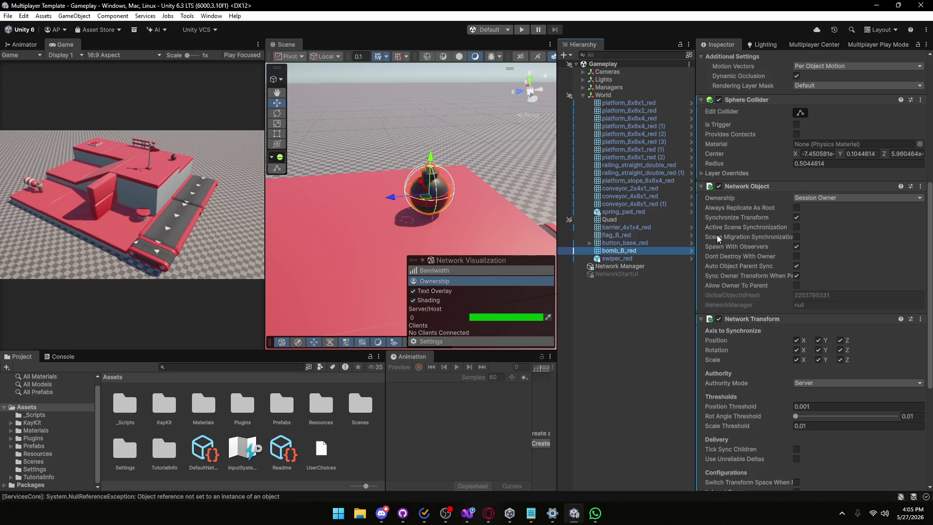
pyautogui.scroll(-2, 716, 234)
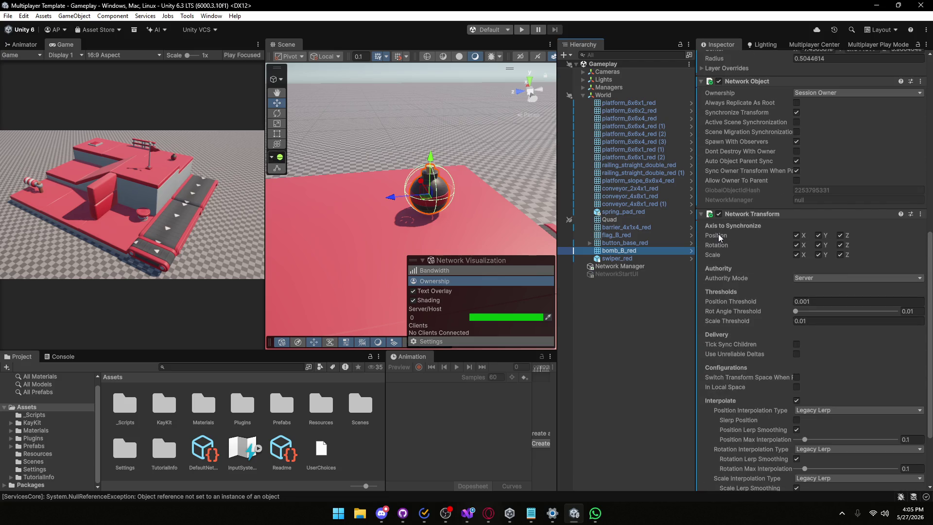
pyautogui.scroll(2, 718, 234)
pyautogui.click(829, 172)
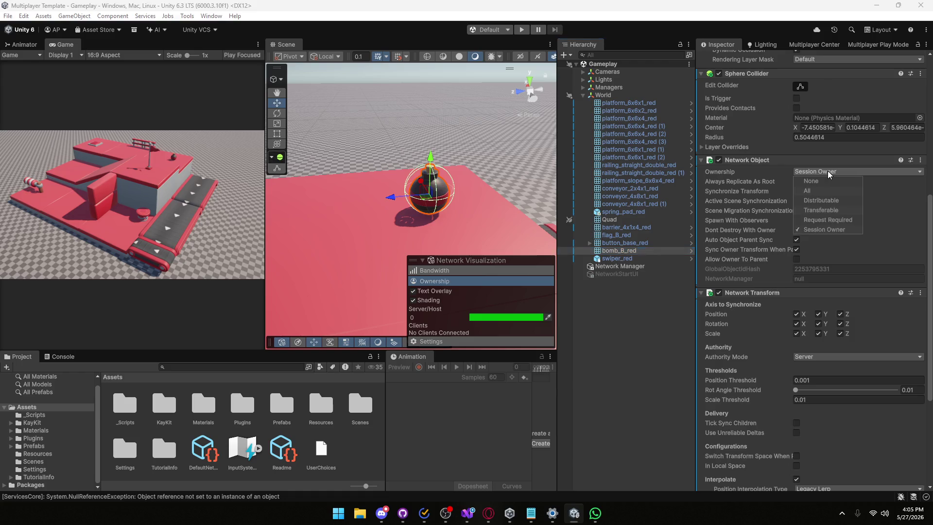
pyautogui.click(821, 229)
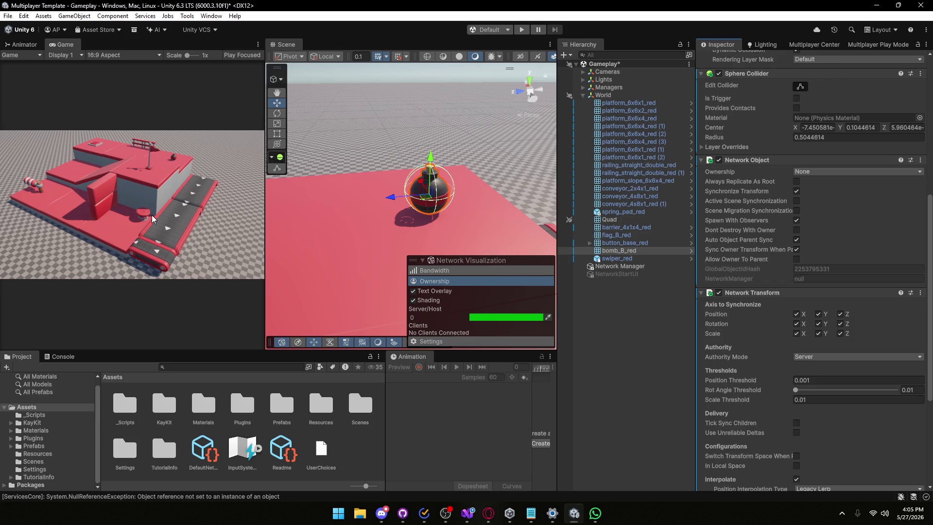
pyautogui.click(583, 324)
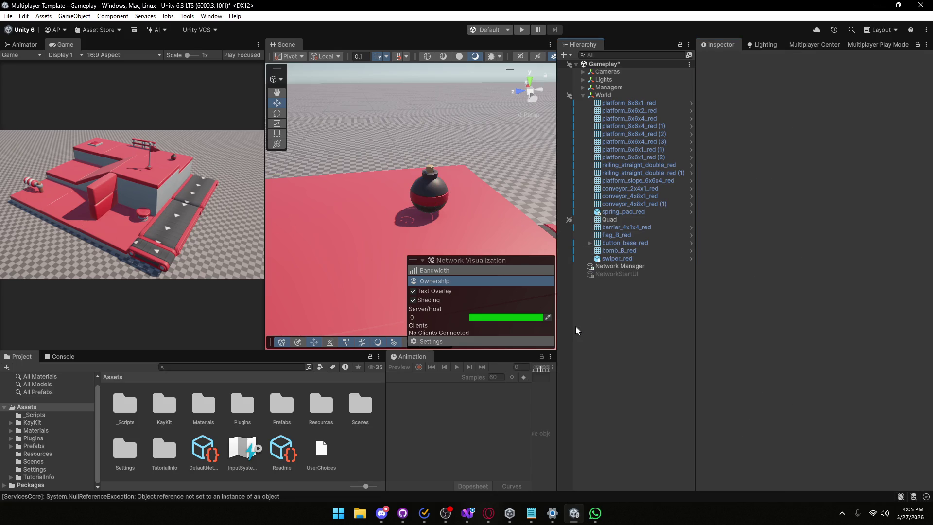
# - Enter Play mode and give the host session name 'aa'
pyautogui.click(522, 30)
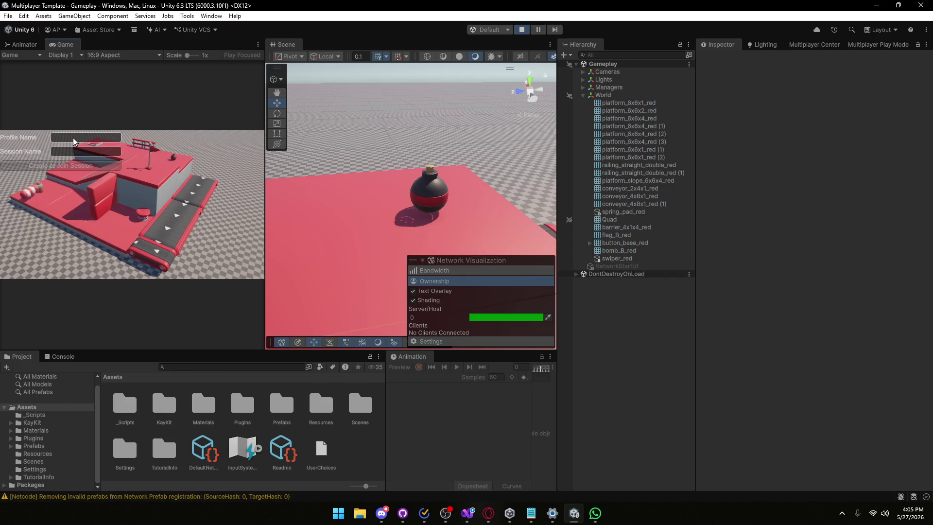
pyautogui.write('asd')
pyautogui.click(69, 150)
pyautogui.write('aa')
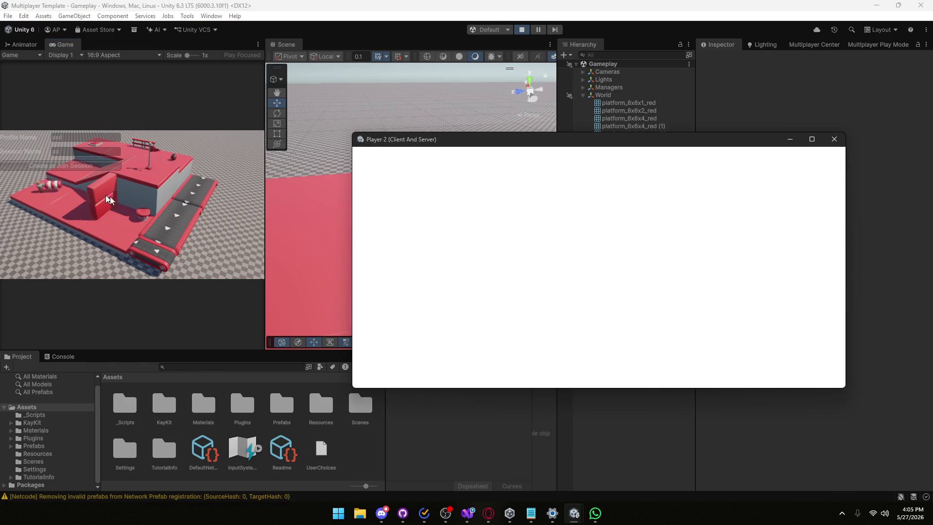
# - Join session 'aa' from Player 2 with profile name 'ddd'
pyautogui.moveTo(485, 140)
pyautogui.mouseDown()
pyautogui.moveTo(531, 148)
pyautogui.moveTo(578, 188)
pyautogui.moveTo(559, 208)
pyautogui.mouseUp()
pyautogui.click(486, 254)
pyautogui.write('ddd')
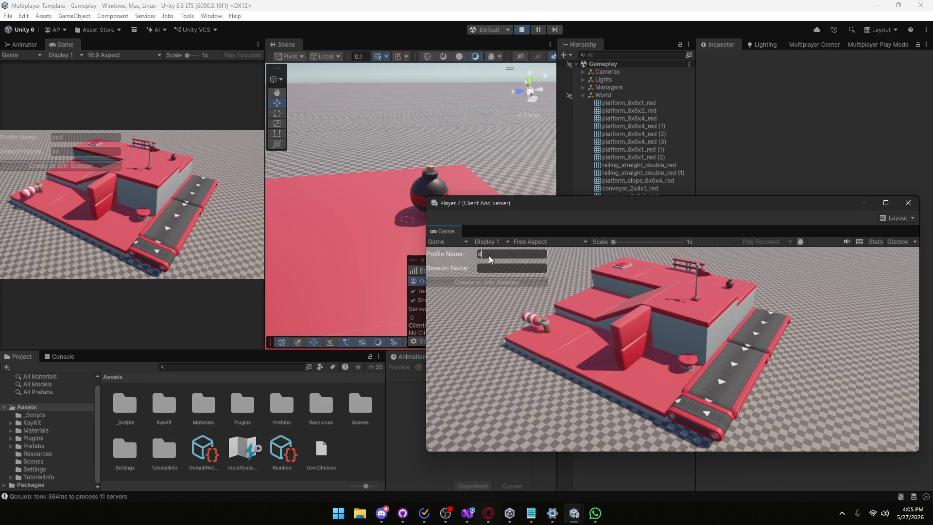
pyautogui.click(488, 267)
pyautogui.write('aa')
pyautogui.click(486, 282)
pyautogui.click(176, 200)
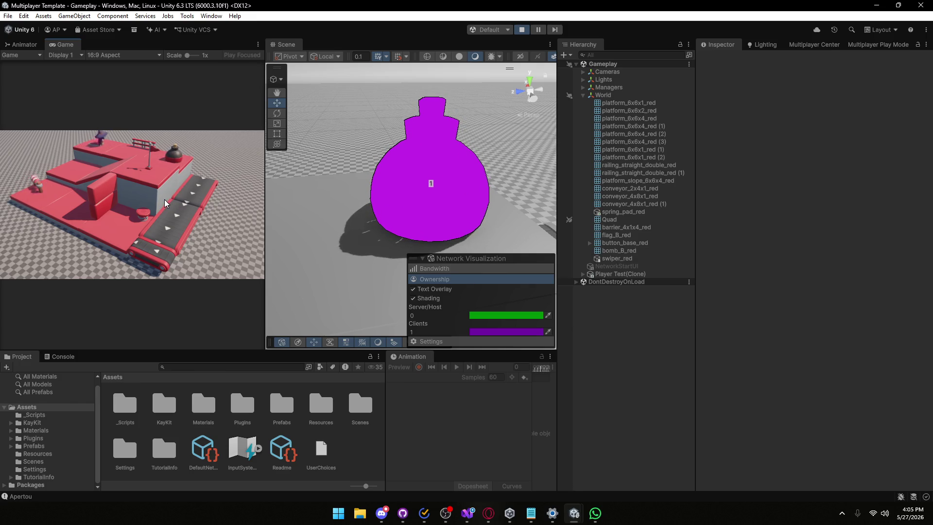
pyautogui.moveTo(574, 513)
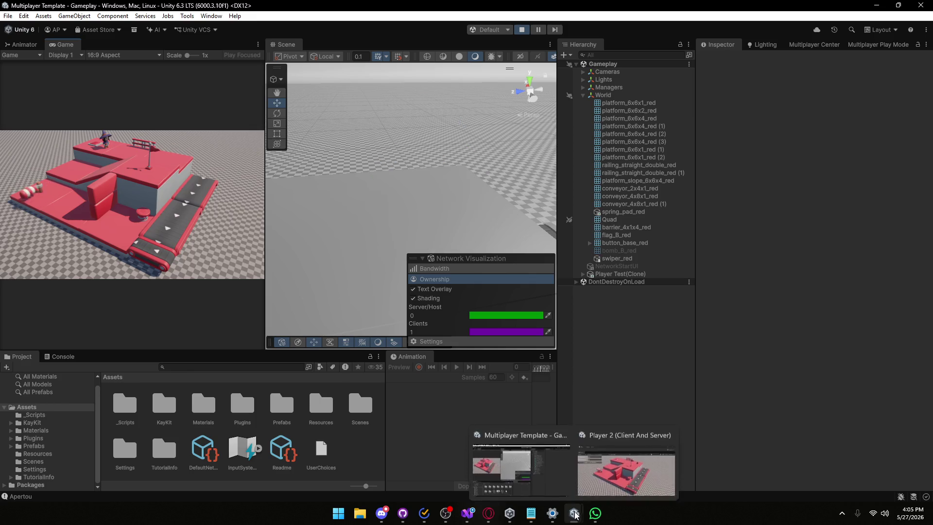
pyautogui.click(632, 477)
pyautogui.click(486, 283)
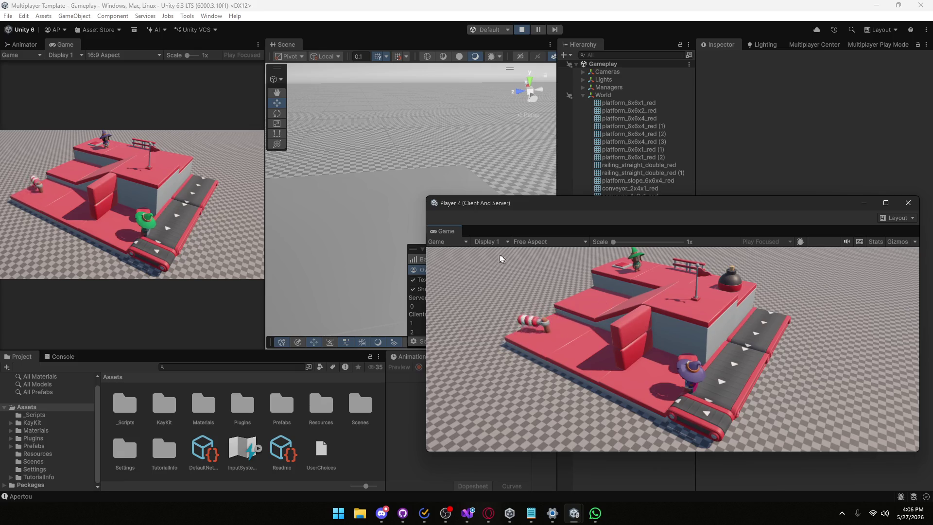
# - Jump the client onto the top platform, then close Player 2 and stop play
pyautogui.moveTo(538, 209); pyautogui.dragTo(445, 127)
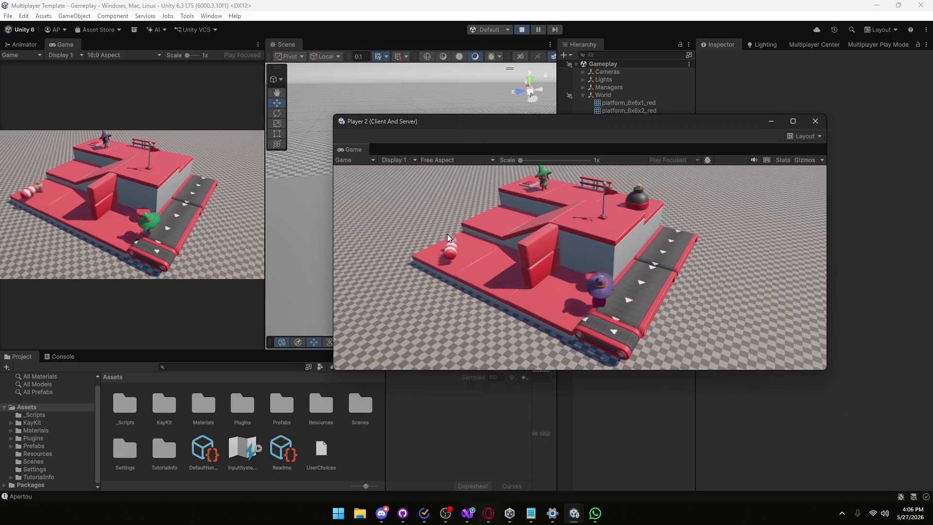
pyautogui.press('w')
pyautogui.press('space')
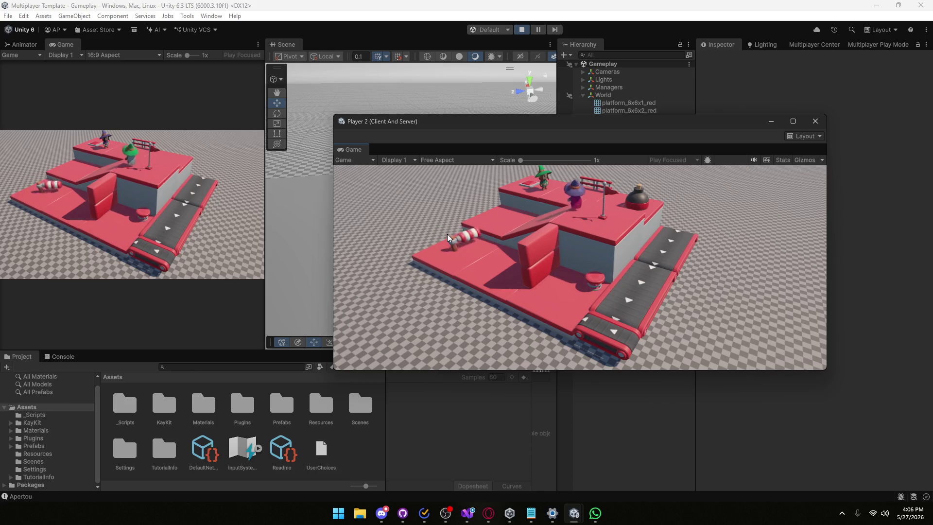
pyautogui.press('a')
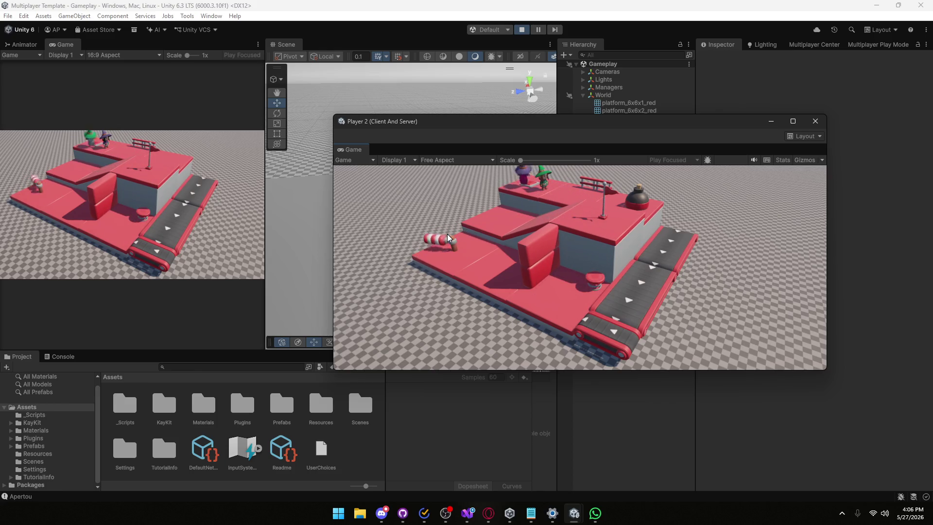
pyautogui.press('d')
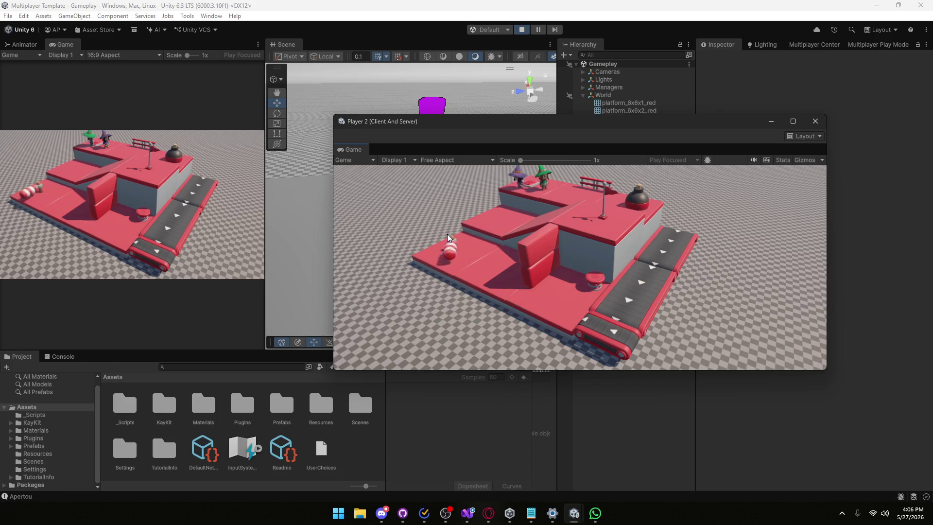
pyautogui.press('a')
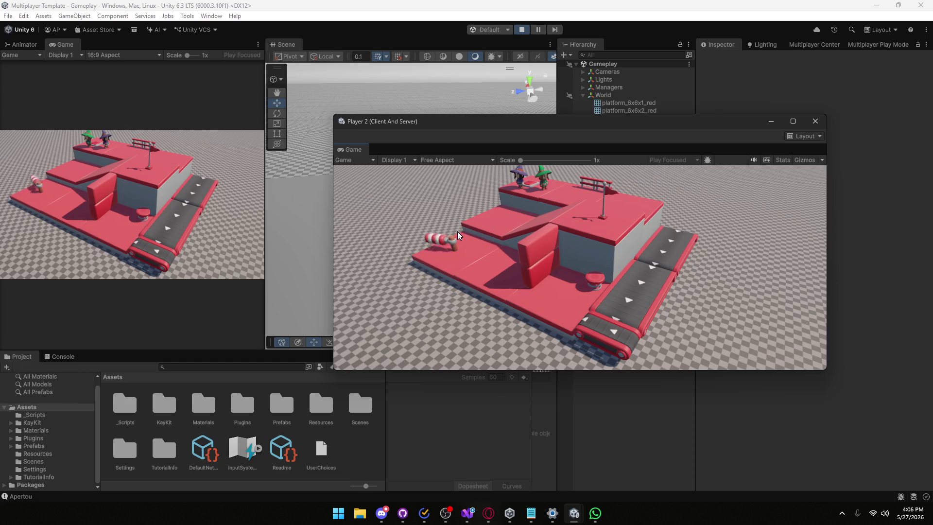
pyautogui.click(816, 121)
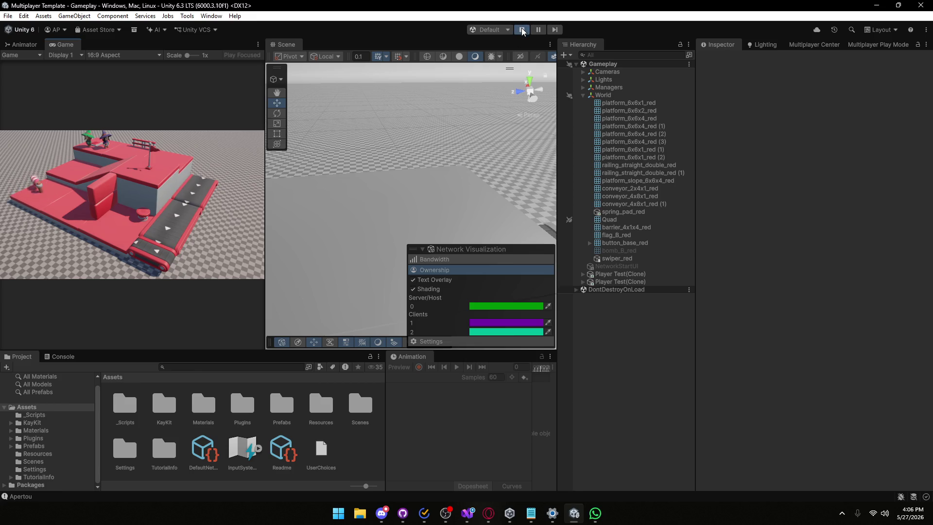
pyautogui.click(522, 30)
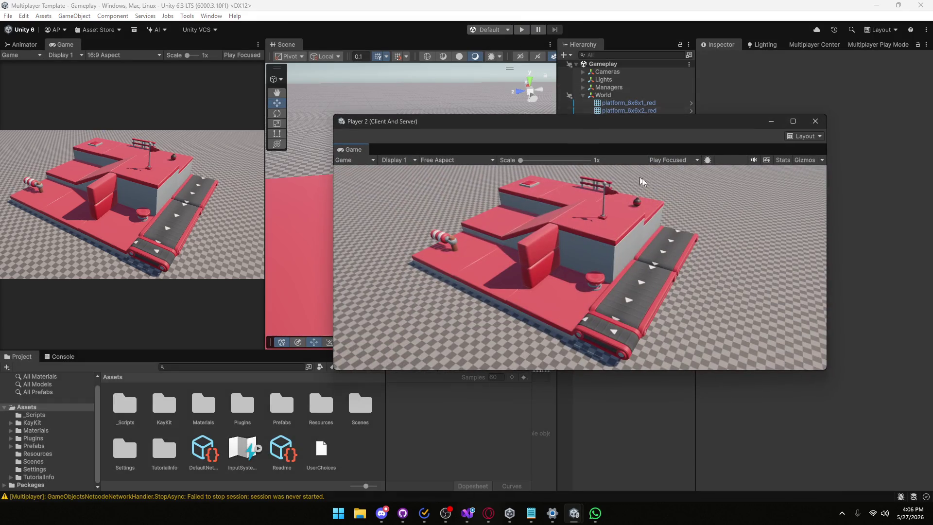
# - Close the reopened Player 2 window and readjust the Scene/Game view split
pyautogui.click(815, 121)
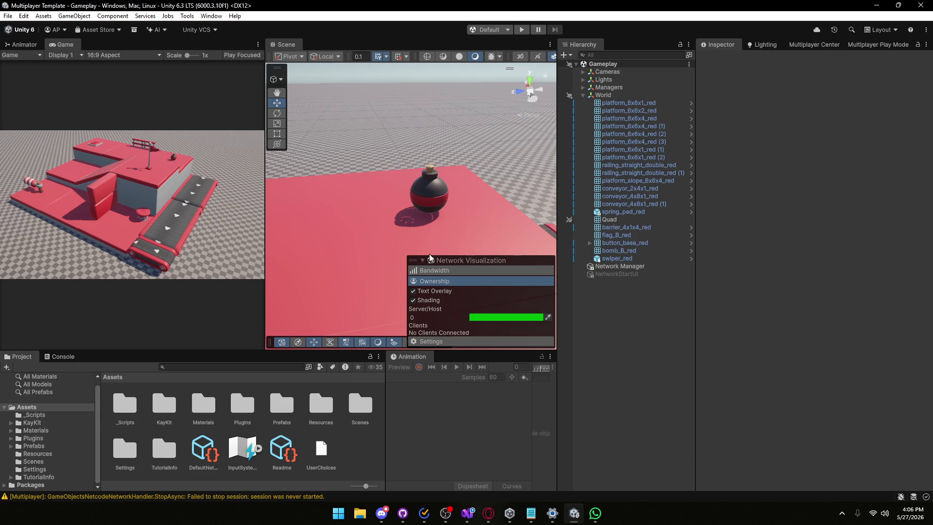
pyautogui.moveTo(267, 232); pyautogui.dragTo(192, 230)
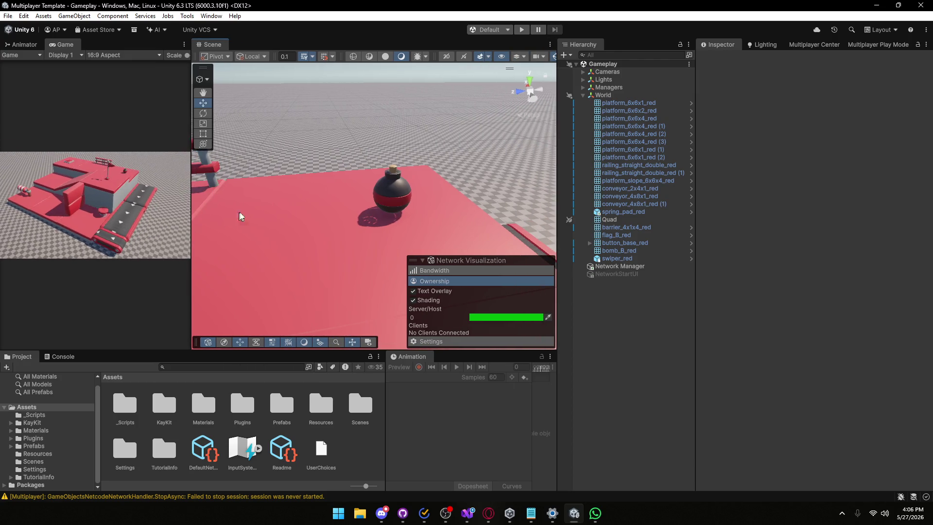
pyautogui.moveTo(404, 195)
pyautogui.mouseDown()
pyautogui.moveTo(422, 193)
pyautogui.moveTo(343, 188)
pyautogui.mouseUp()
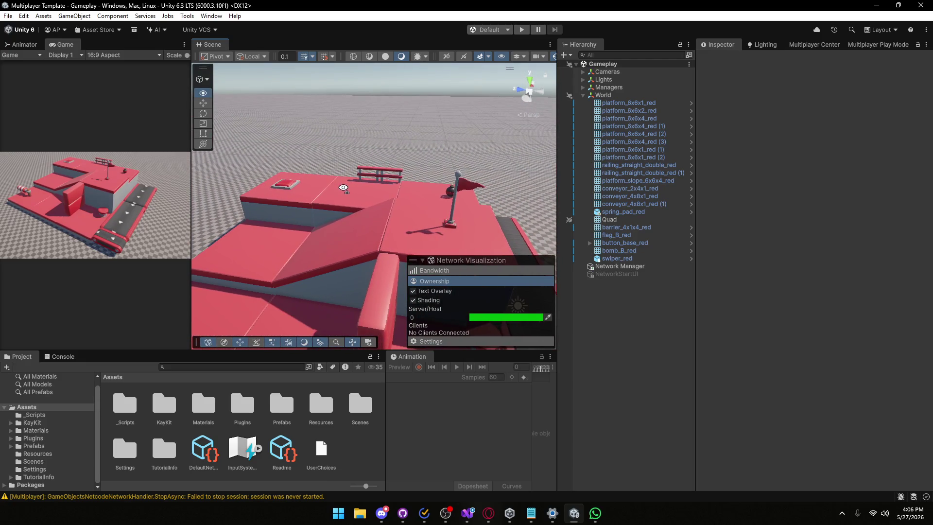
pyautogui.moveTo(190, 201)
pyautogui.mouseDown()
pyautogui.moveTo(365, 216)
pyautogui.moveTo(312, 224)
pyautogui.mouseUp()
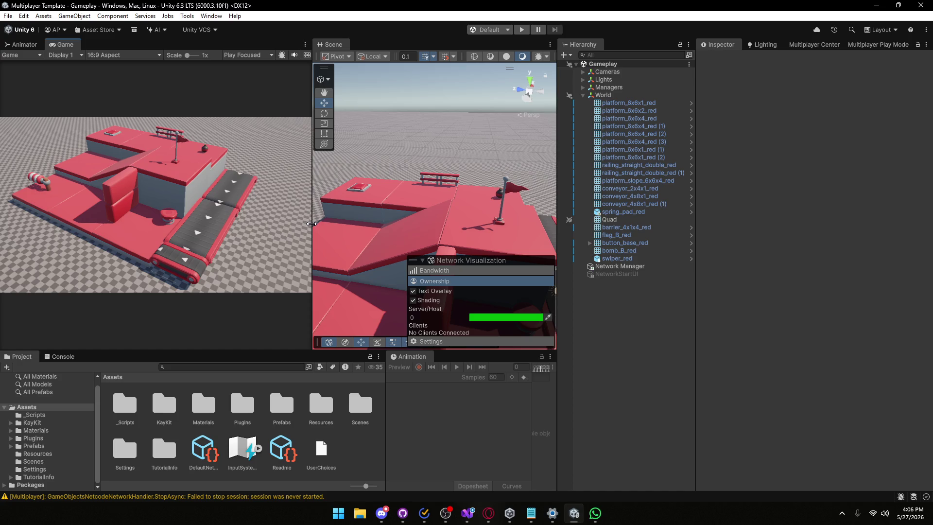
# - Collapse the Network Visualization overlay, orbit toward the conveyor belts, and reselect bomb_B_red
pyautogui.click(422, 261)
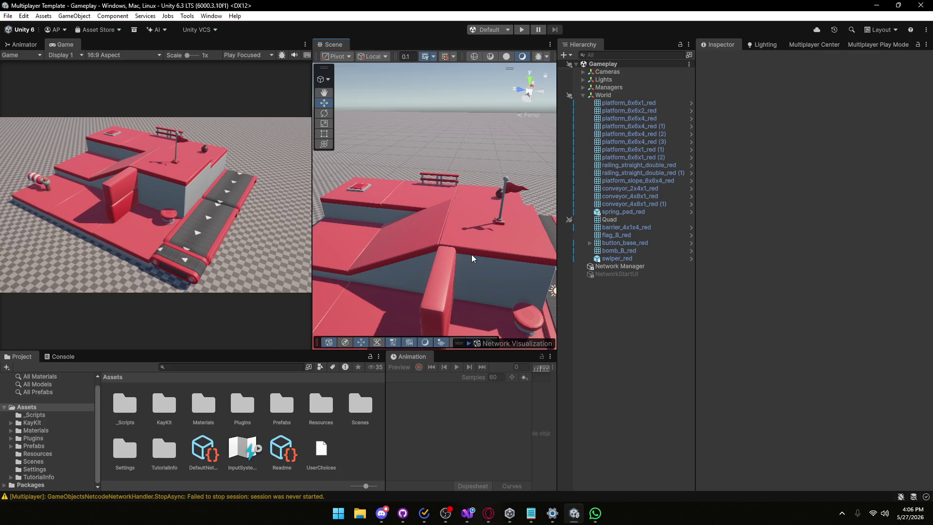
pyautogui.scroll(5, 434, 214)
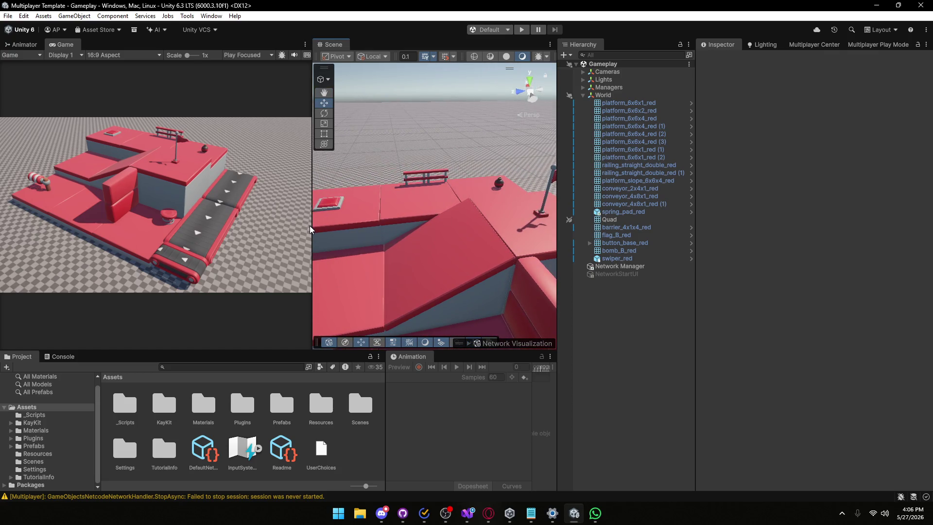
pyautogui.click(586, 321)
pyautogui.moveTo(410, 222)
pyautogui.mouseDown()
pyautogui.moveTo(442, 289)
pyautogui.moveTo(284, 201)
pyautogui.moveTo(375, 275)
pyautogui.moveTo(462, 323)
pyautogui.moveTo(448, 211)
pyautogui.mouseUp()
pyautogui.click(620, 252)
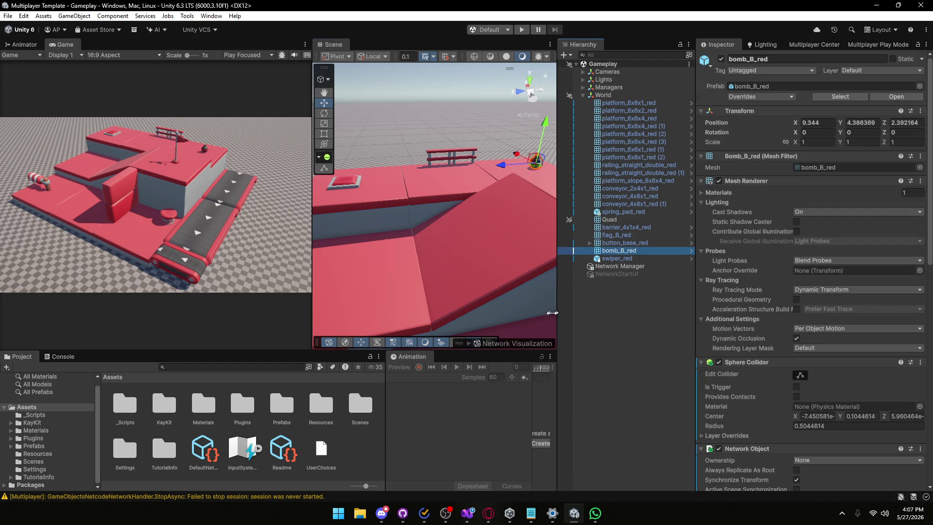
# - Delete the duplicate third Player Test entry, leaving DefaultNetworkPrefabs with two entries
pyautogui.click(216, 452)
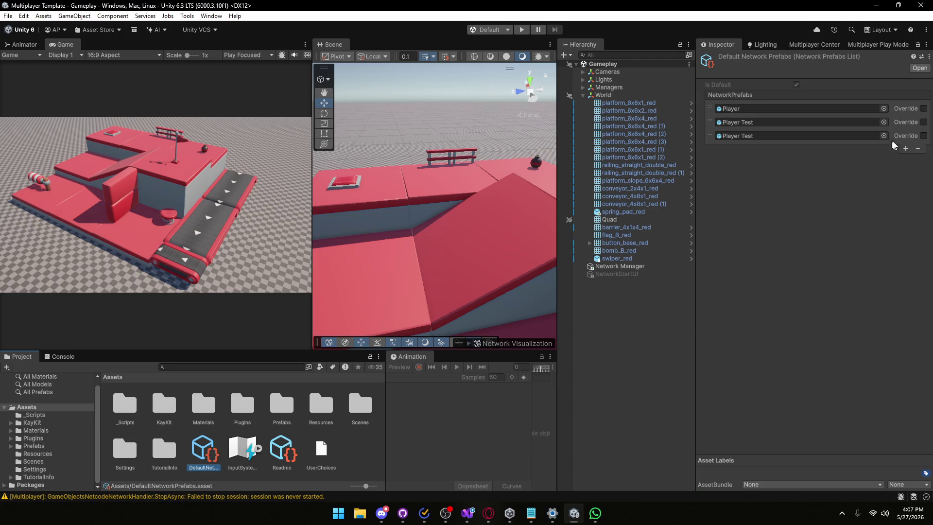
pyautogui.click(858, 138)
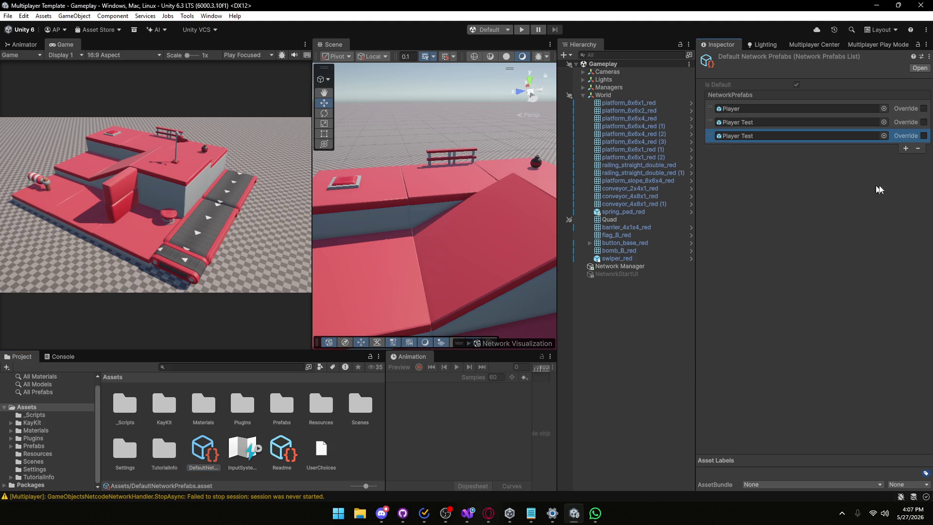
pyautogui.click(918, 148)
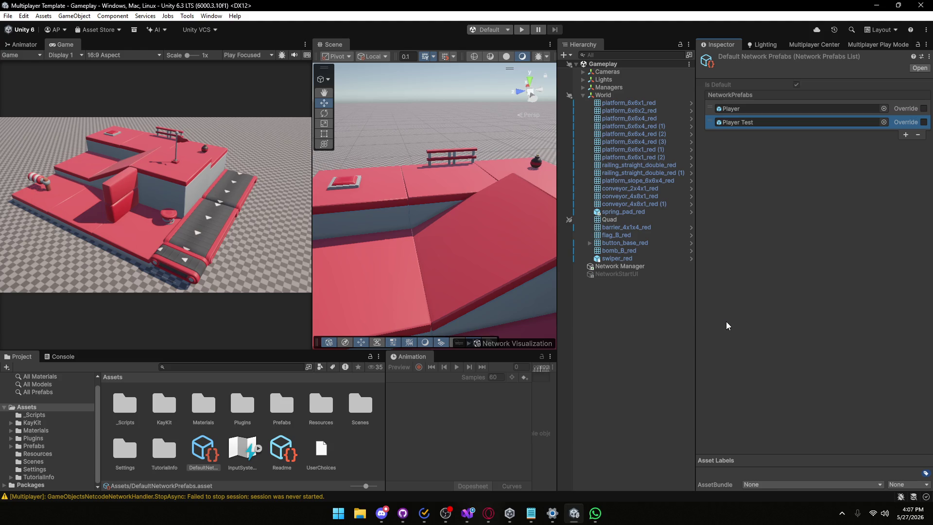
pyautogui.click(569, 332)
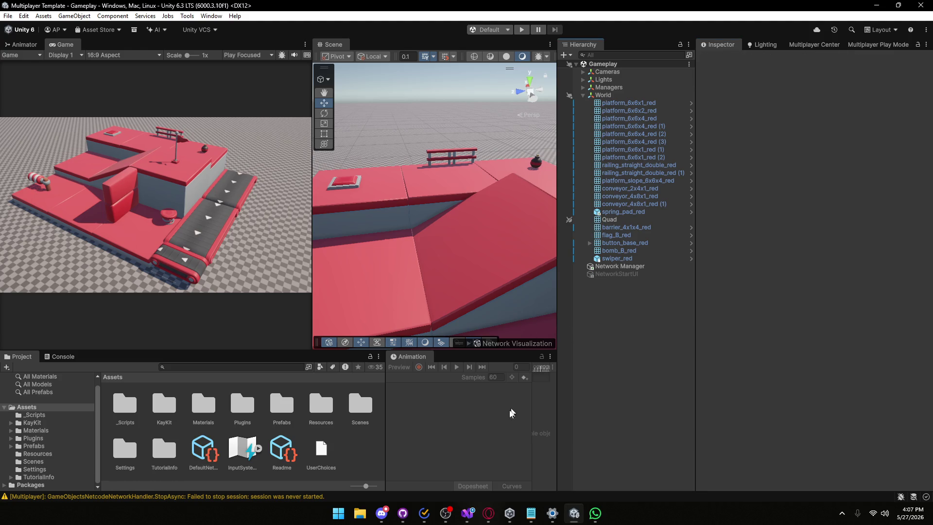
pyautogui.click(403, 513)
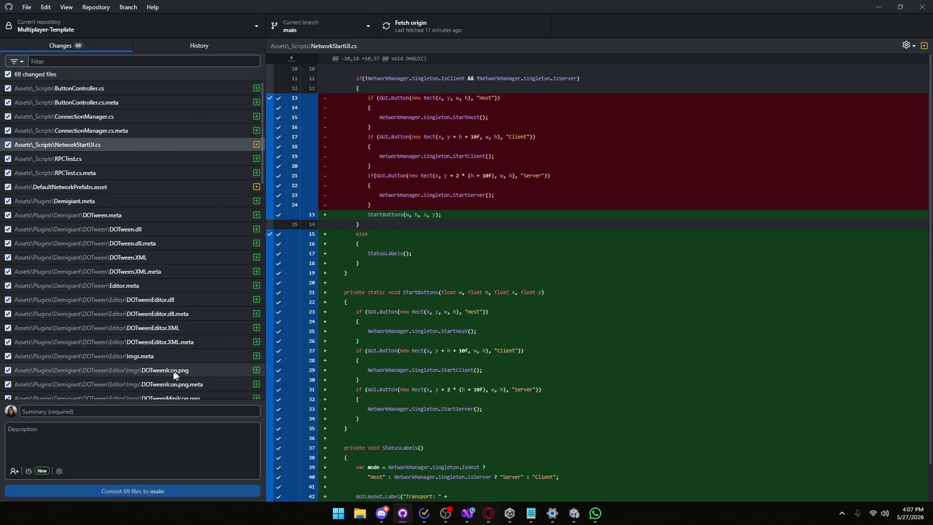
# - Commit the 69 changed files to main with the summary 'Matchmaking'
pyautogui.scroll(-6, 134, 374)
pyautogui.scroll(6, 134, 370)
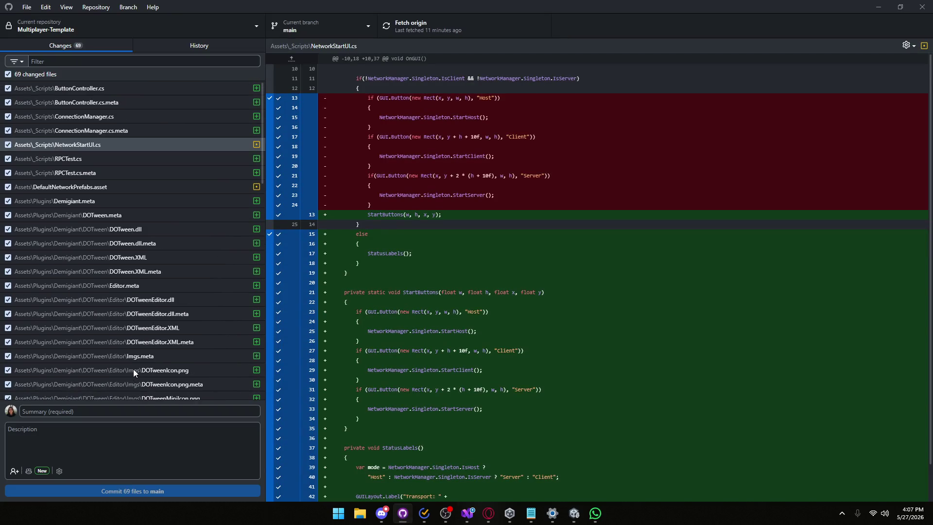
pyautogui.click(111, 411)
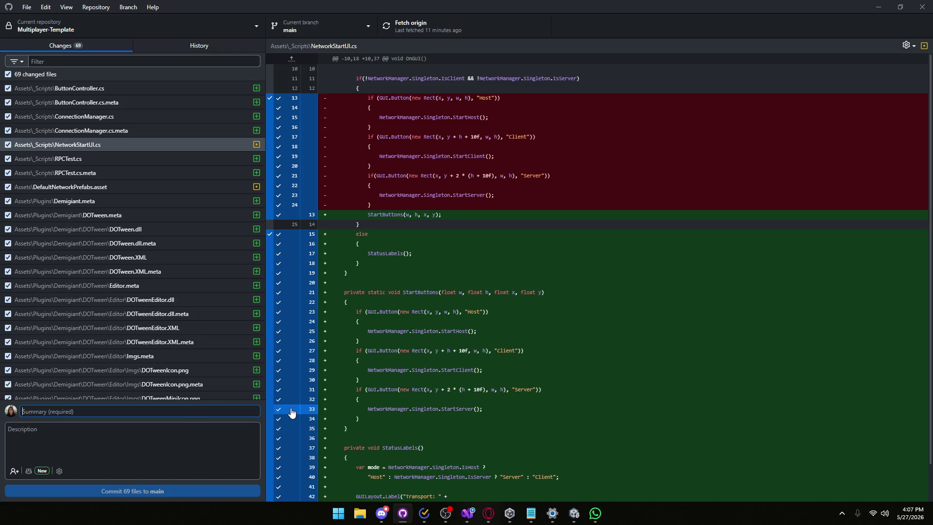
pyautogui.write('Mathcmaking')
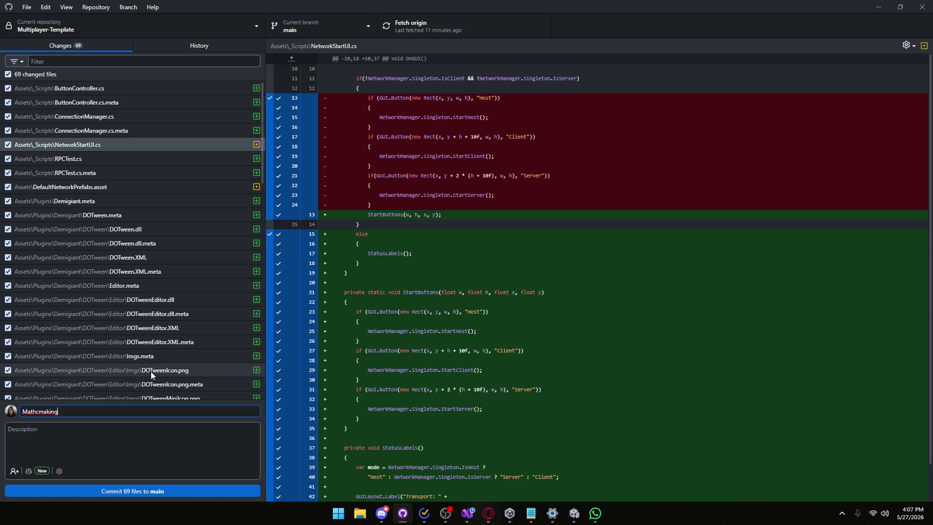
pyautogui.click(211, 491)
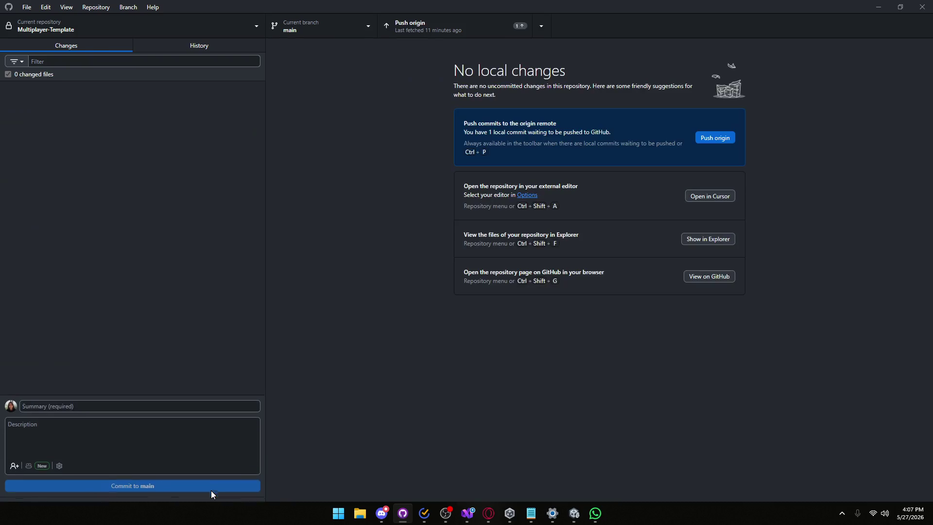
# - Push the Matchmaking commit to origin and return to the Unity scene
pyautogui.click(714, 139)
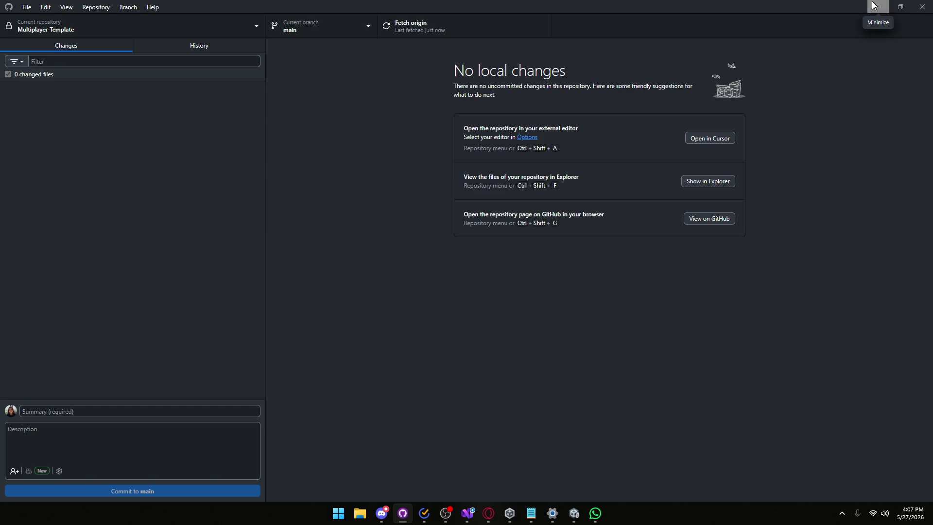
pyautogui.click(874, 5)
pyautogui.moveTo(370, 217); pyautogui.dragTo(270, 230)
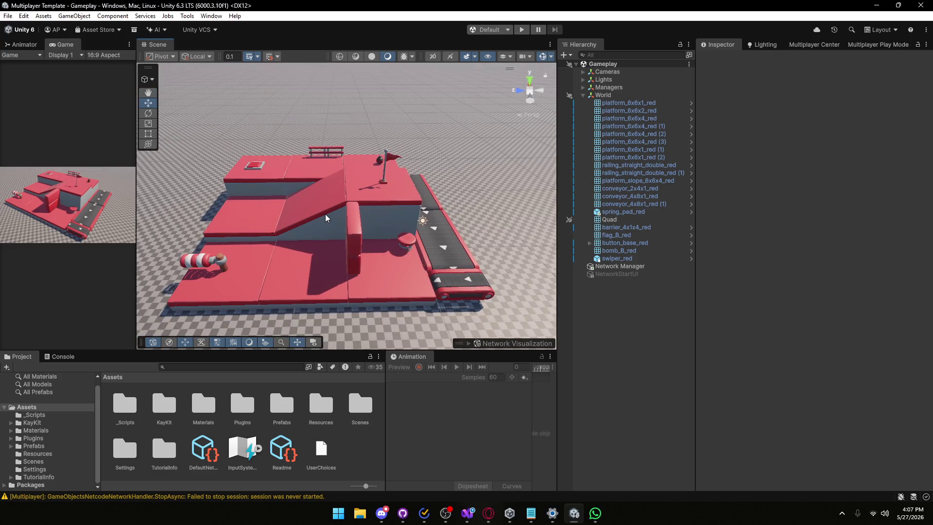
# - Orbit and zoom the Scene view around the conveyor, button, railing and platform, then widen the Game view
pyautogui.scroll(3, 401, 260)
pyautogui.moveTo(401, 260)
pyautogui.mouseDown()
pyautogui.moveTo(386, 270)
pyautogui.moveTo(272, 250)
pyautogui.moveTo(261, 222)
pyautogui.mouseUp()
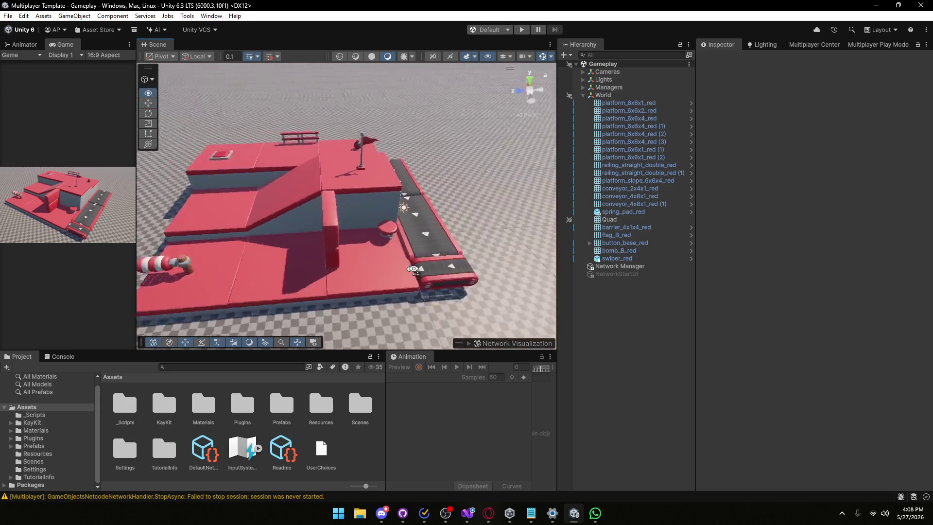
pyautogui.scroll(3, 387, 270)
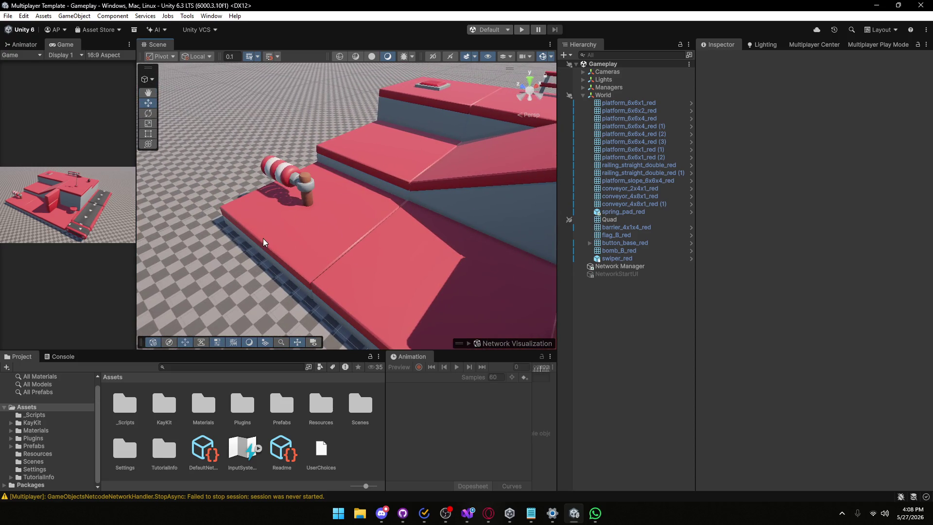
pyautogui.moveTo(309, 253)
pyautogui.mouseDown()
pyautogui.moveTo(400, 221)
pyautogui.moveTo(434, 224)
pyautogui.mouseUp()
pyautogui.scroll(-3, 434, 224)
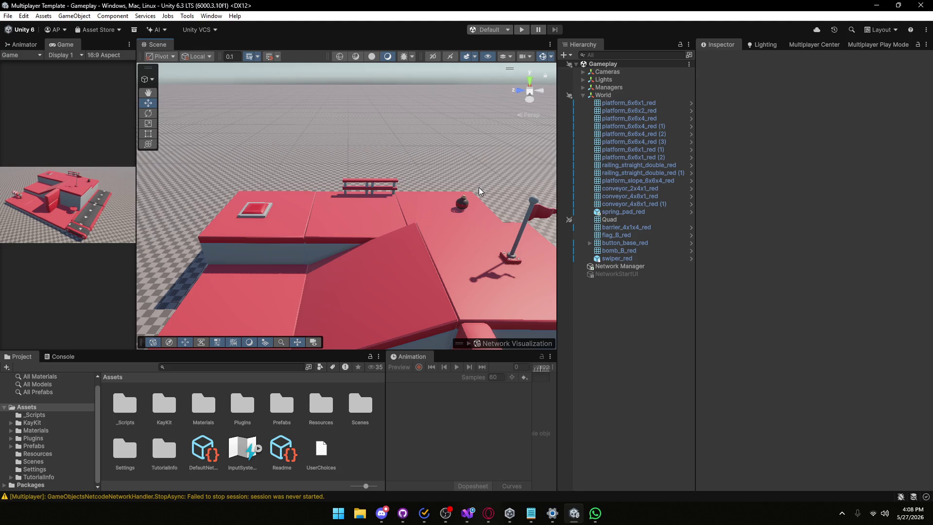
pyautogui.moveTo(479, 188)
pyautogui.mouseDown()
pyautogui.moveTo(351, 203)
pyautogui.moveTo(372, 235)
pyautogui.mouseUp()
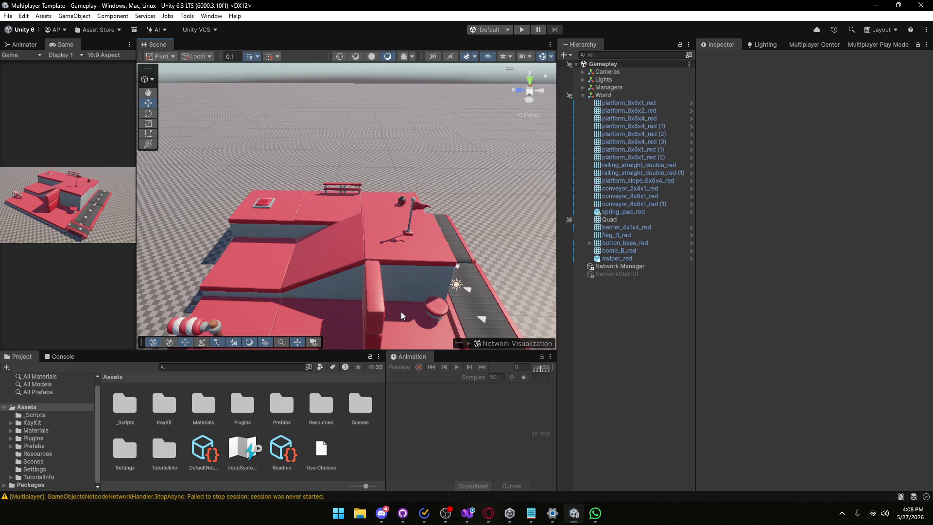
pyautogui.moveTo(136, 273)
pyautogui.mouseDown()
pyautogui.moveTo(340, 272)
pyautogui.moveTo(198, 271)
pyautogui.mouseUp()
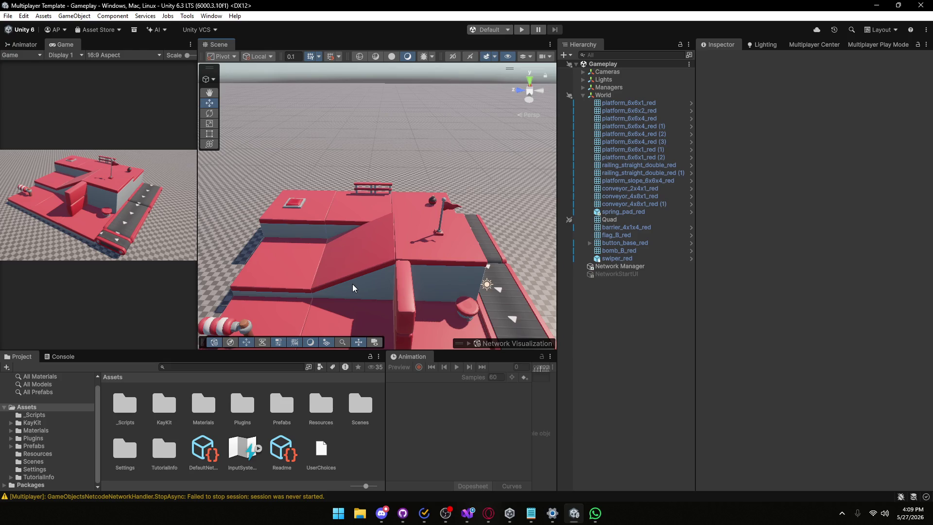
pyautogui.moveTo(417, 248)
pyautogui.mouseDown()
pyautogui.moveTo(401, 248)
pyautogui.moveTo(435, 220)
pyautogui.mouseUp()
pyautogui.scroll(-3, 439, 202)
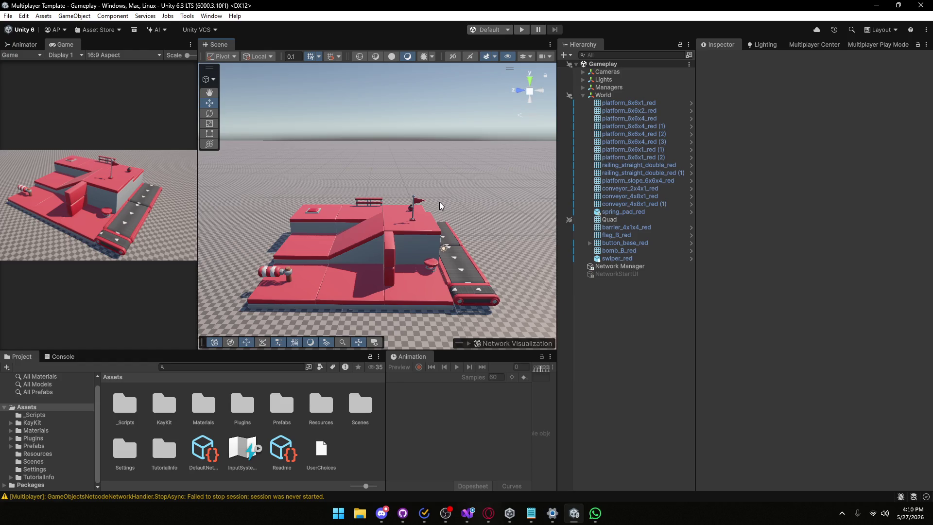
pyautogui.moveTo(444, 181)
pyautogui.mouseDown()
pyautogui.moveTo(437, 206)
pyautogui.moveTo(403, 209)
pyautogui.mouseUp()
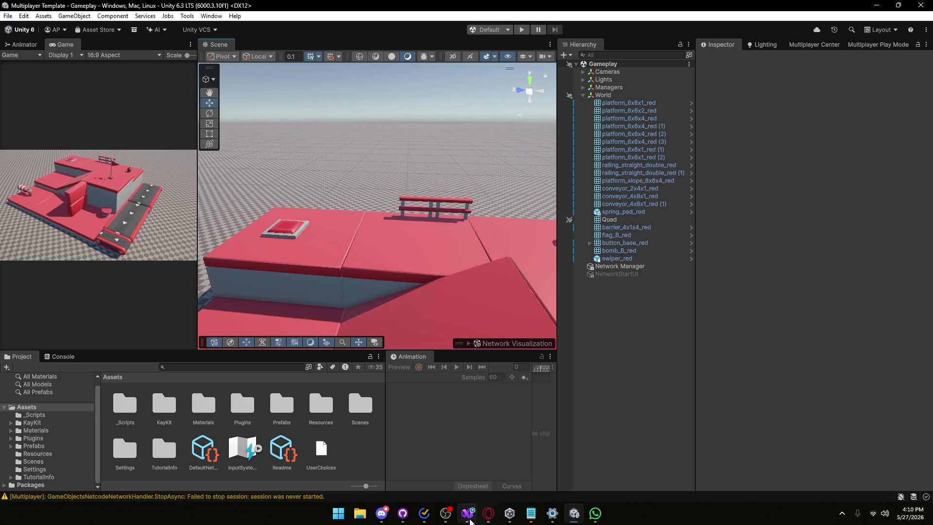
# - Glance over ButtonController.cs in Visual Studio, then minimize it to reveal the Unity editor
pyautogui.click(468, 513)
pyautogui.scroll(6, 199, 247)
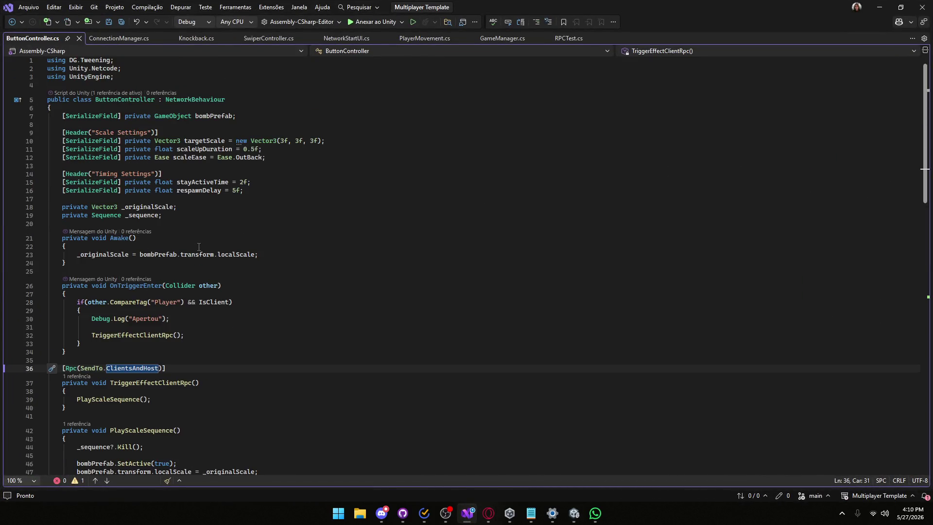
pyautogui.scroll(-3, 199, 247)
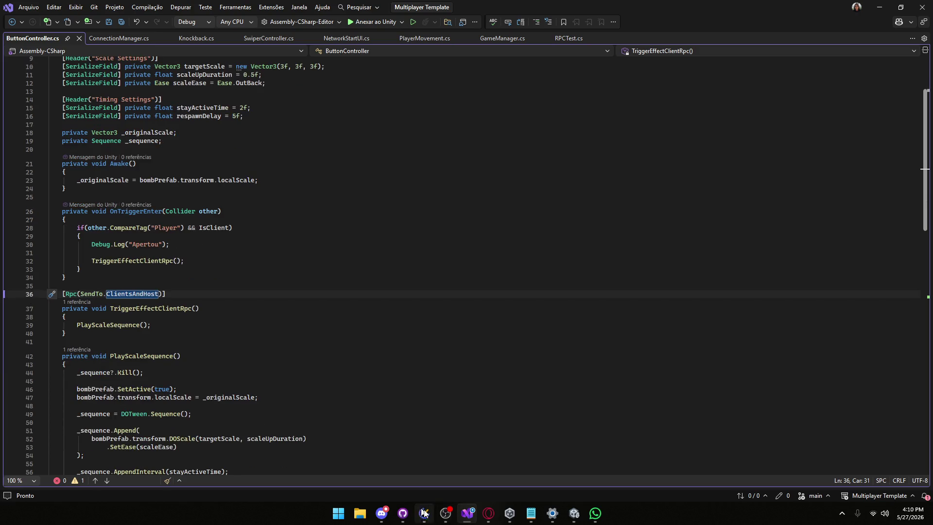
pyautogui.moveTo(488, 513)
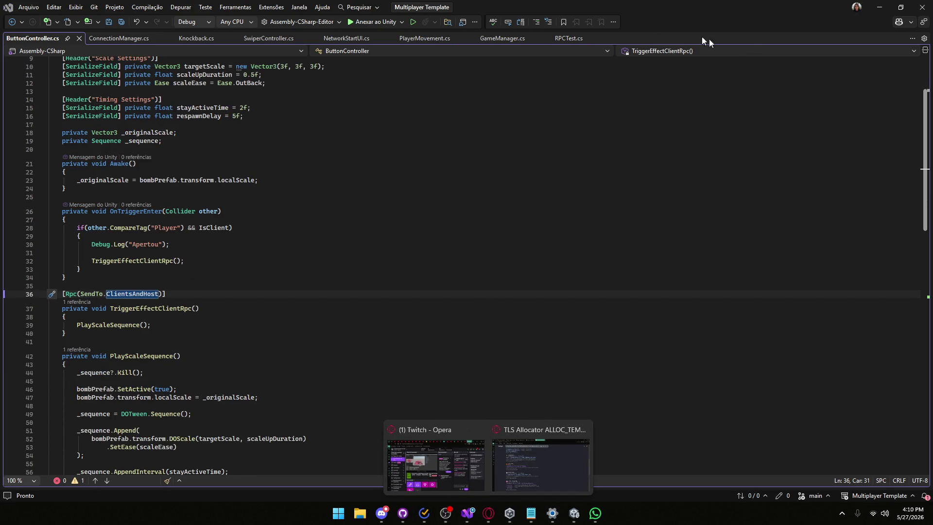
pyautogui.click(889, 7)
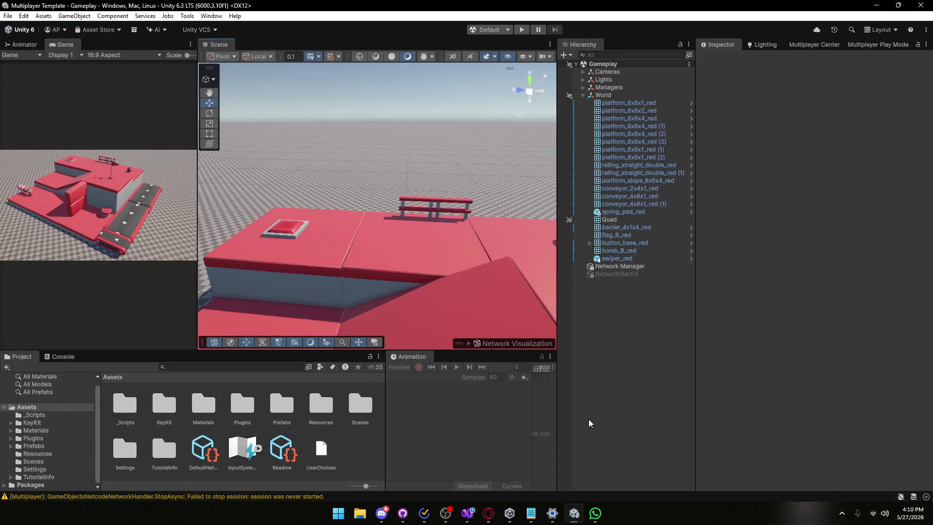
# - Check GitHub Desktop for changes, hide it, and bring the browser window forward
pyautogui.click(412, 516)
pyautogui.click(403, 513)
pyautogui.click(404, 514)
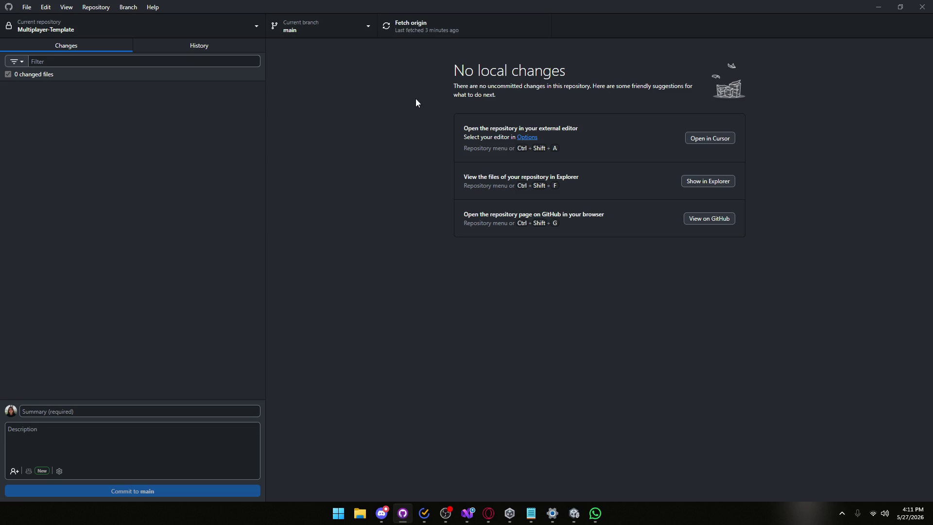
pyautogui.click(878, 7)
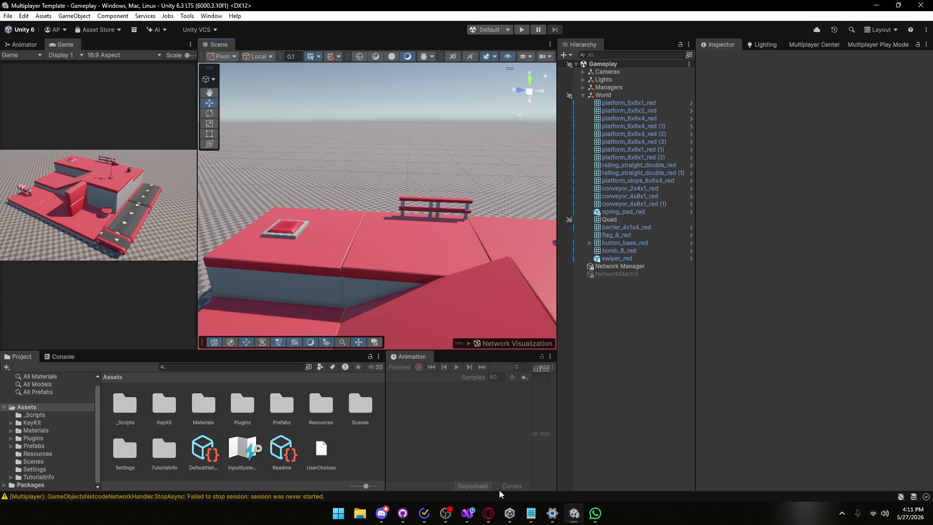
pyautogui.click(489, 514)
pyautogui.click(542, 479)
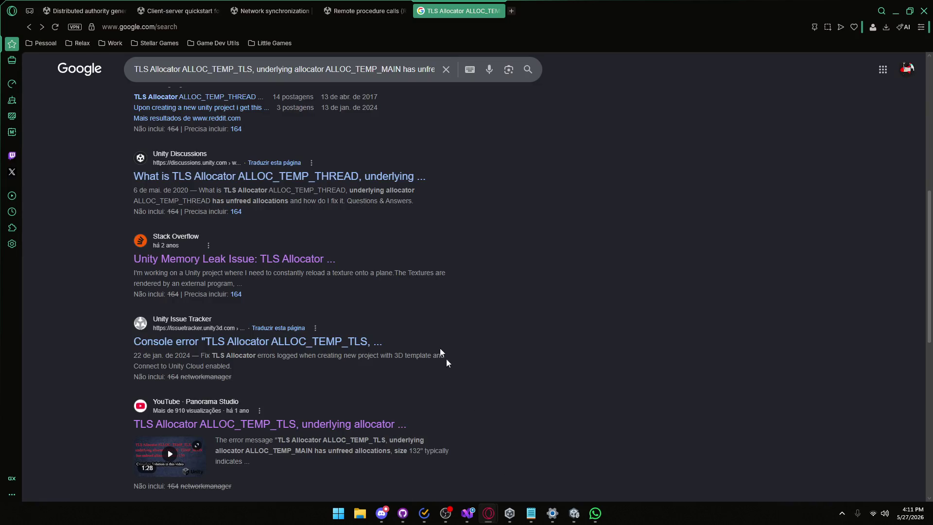
# - In the Distributed authority docs, expand Network components > Core components > NetworkBehaviour and open Synchronizing & Order of Operations in a new tab
pyautogui.click(85, 11)
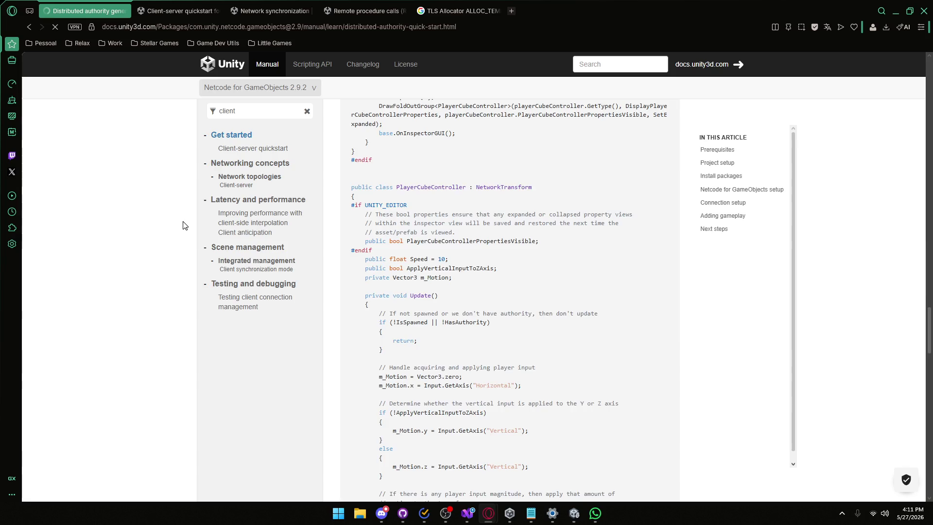
pyautogui.click(306, 111)
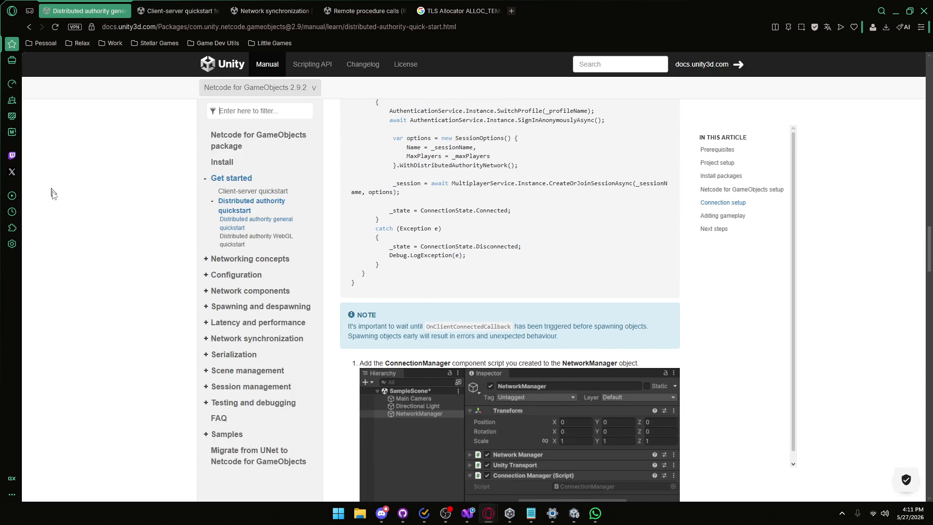
pyautogui.click(206, 260)
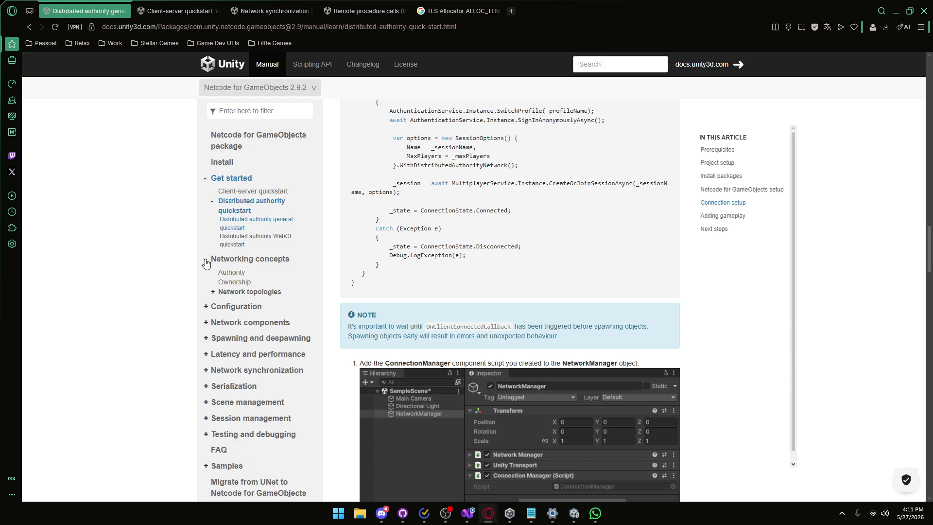
pyautogui.click(218, 292)
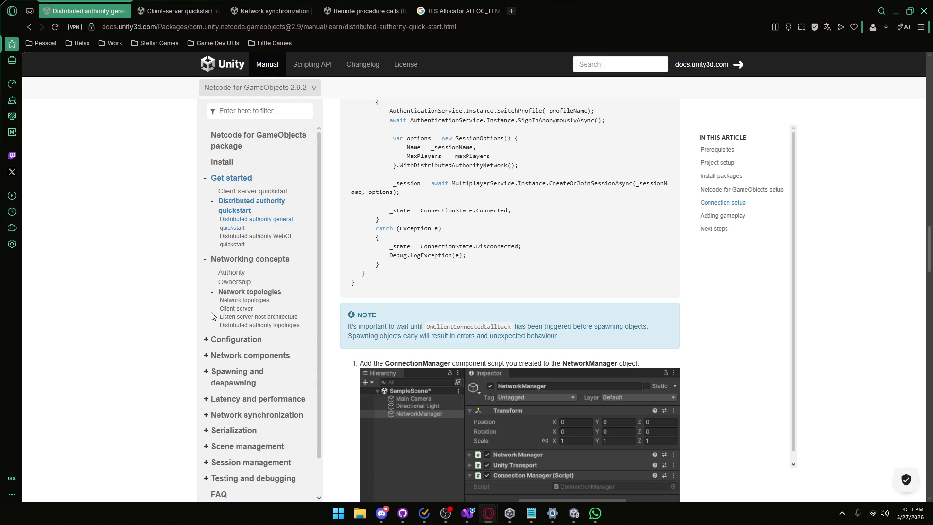
pyautogui.click(205, 356)
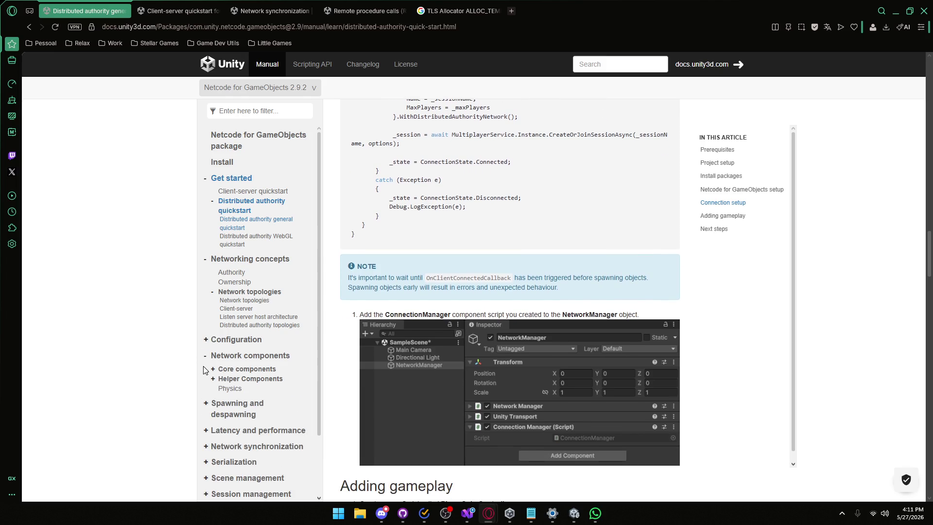
pyautogui.click(213, 369)
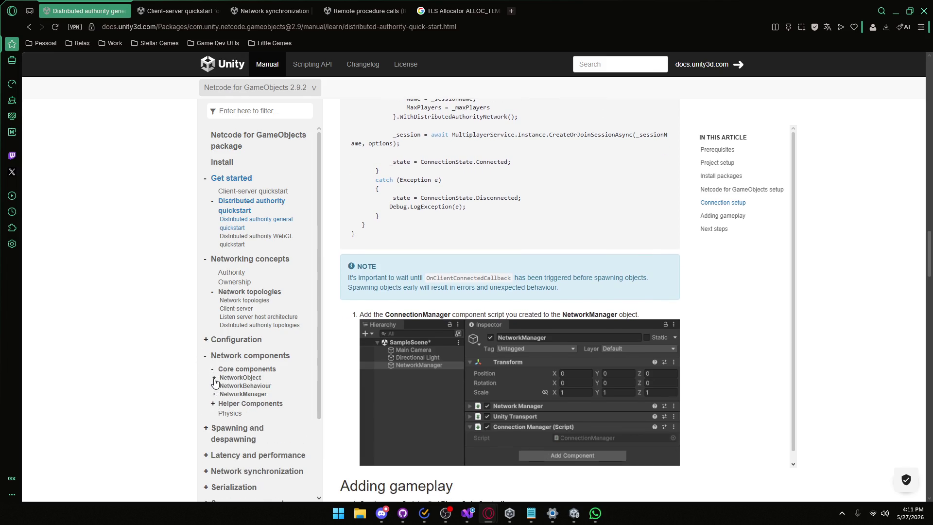
pyautogui.click(214, 378)
pyautogui.click(214, 394)
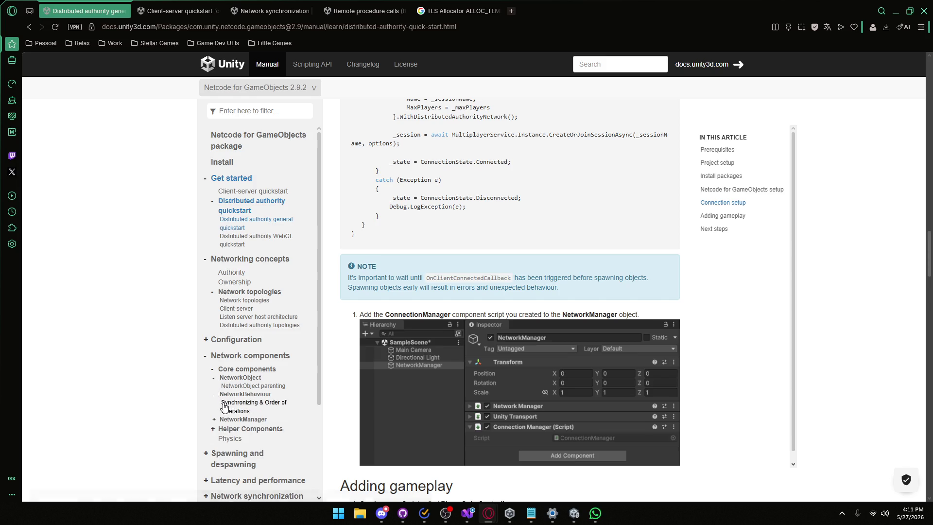
pyautogui.middleClick(226, 407)
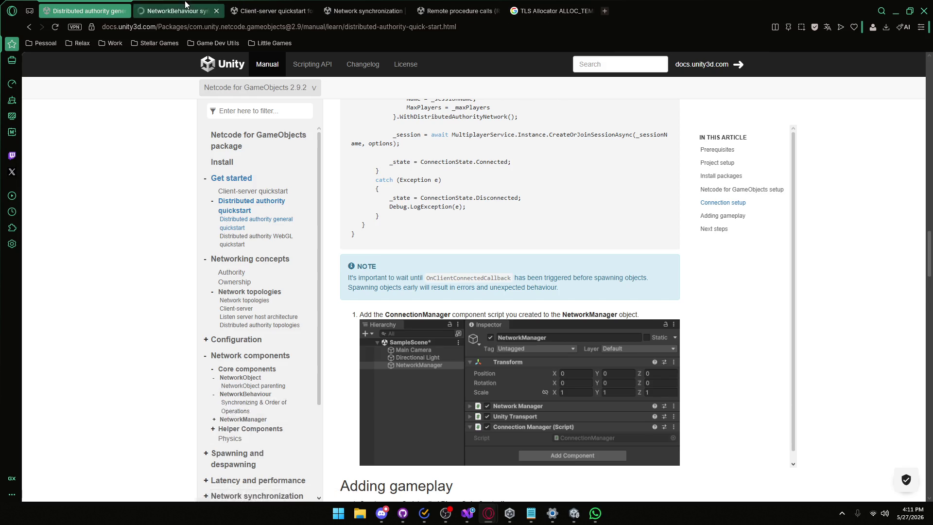
# - Read the Prespawn, spawn, post-spawn section, highlighting the NetworkVariable, owner-permission and server-side phrases
pyautogui.click(185, 6)
pyautogui.scroll(-2, 389, 353)
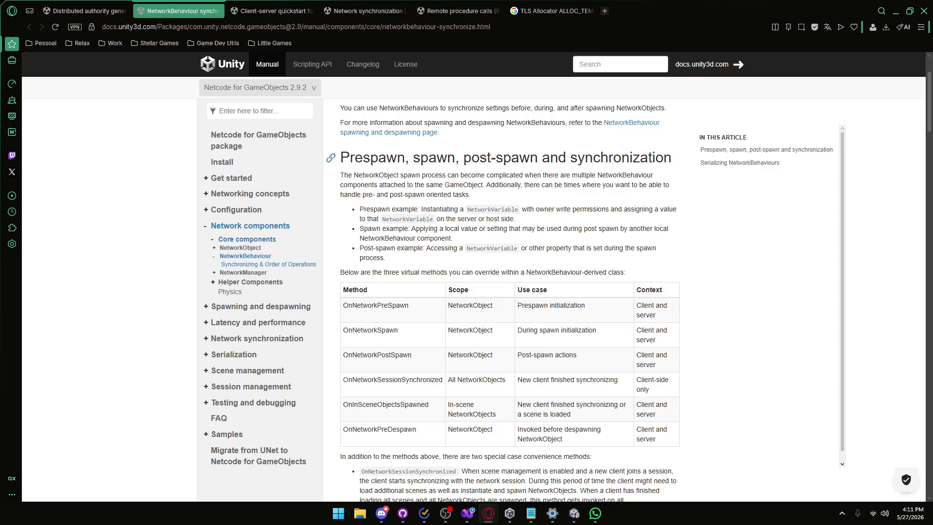
pyautogui.moveTo(355, 158); pyautogui.dragTo(543, 154)
pyautogui.click(543, 155)
pyautogui.moveTo(427, 209); pyautogui.dragTo(512, 209)
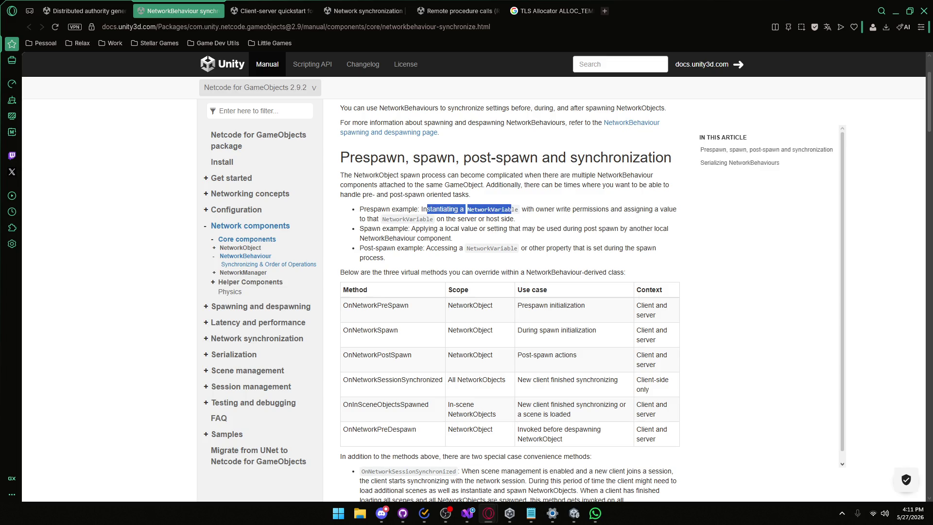
pyautogui.click(513, 210)
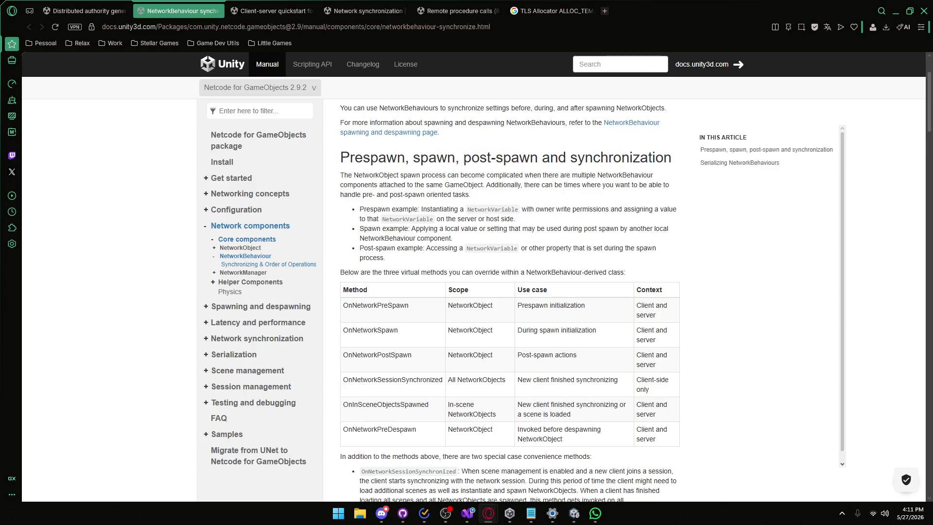
pyautogui.moveTo(606, 210); pyautogui.dragTo(522, 209)
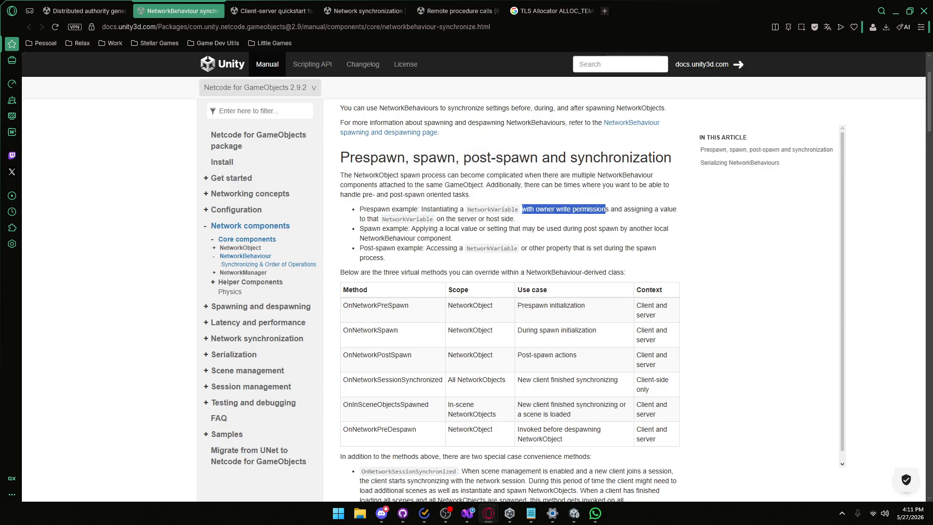
pyautogui.click(679, 223)
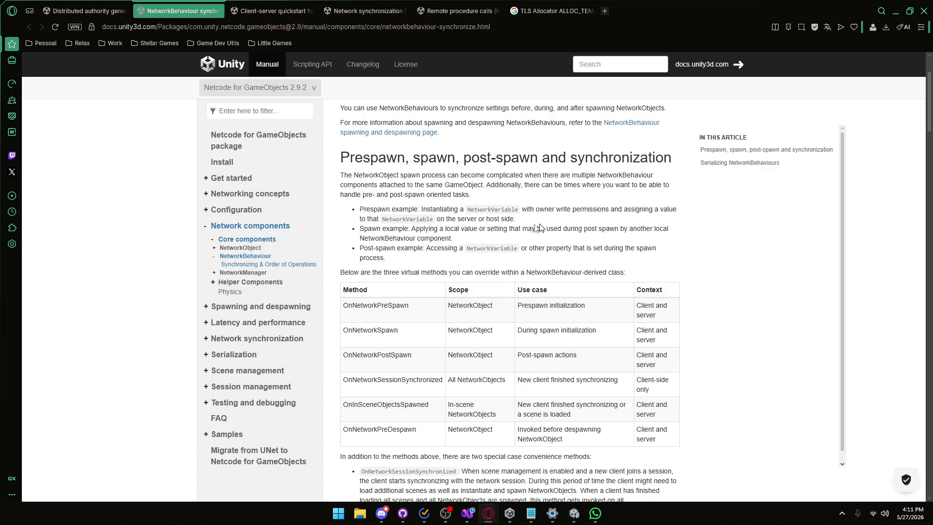
pyautogui.moveTo(465, 229); pyautogui.dragTo(360, 228)
pyautogui.click(488, 220)
pyautogui.moveTo(488, 218); pyautogui.dragTo(446, 218)
pyautogui.click(466, 219)
# - Review the spawn methods table's client-side use cases, then return to the Unity editor
pyautogui.scroll(-1, 442, 231)
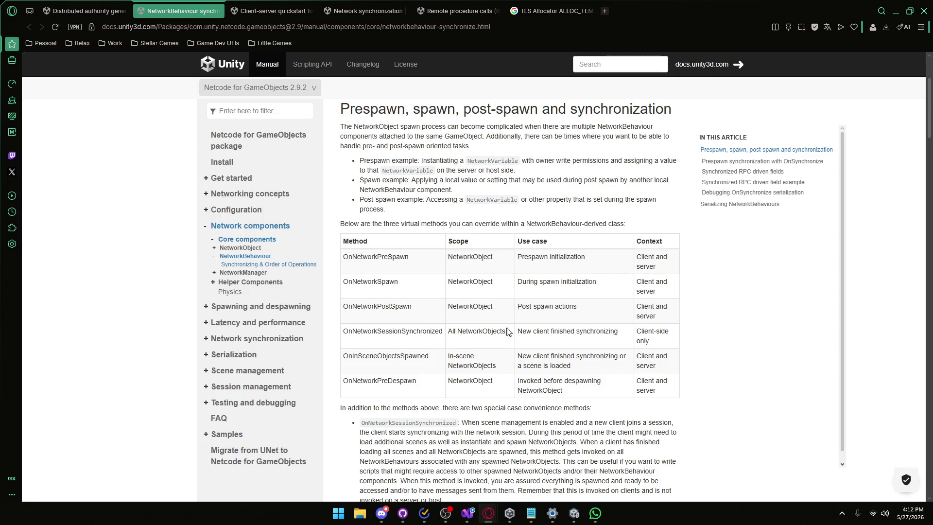
pyautogui.moveTo(516, 332); pyautogui.dragTo(621, 340)
pyautogui.tripleClick(639, 333)
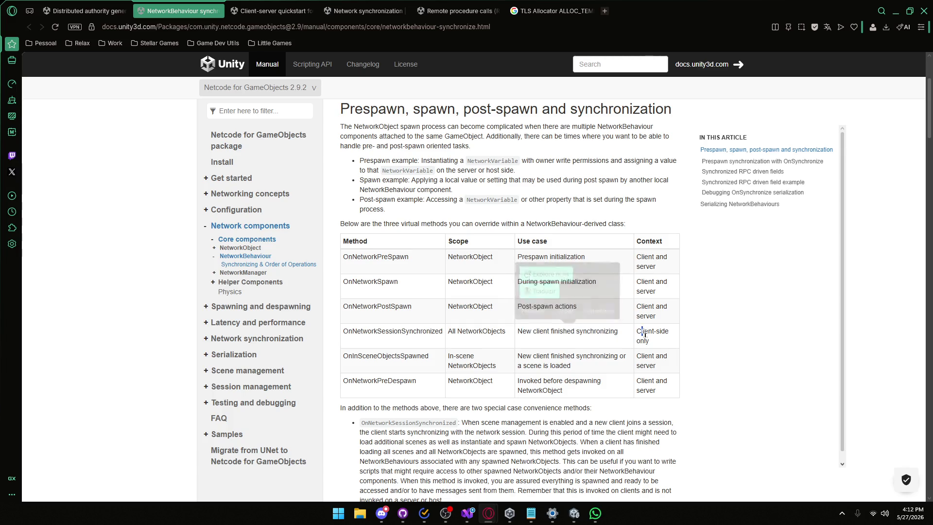
pyautogui.click(639, 333)
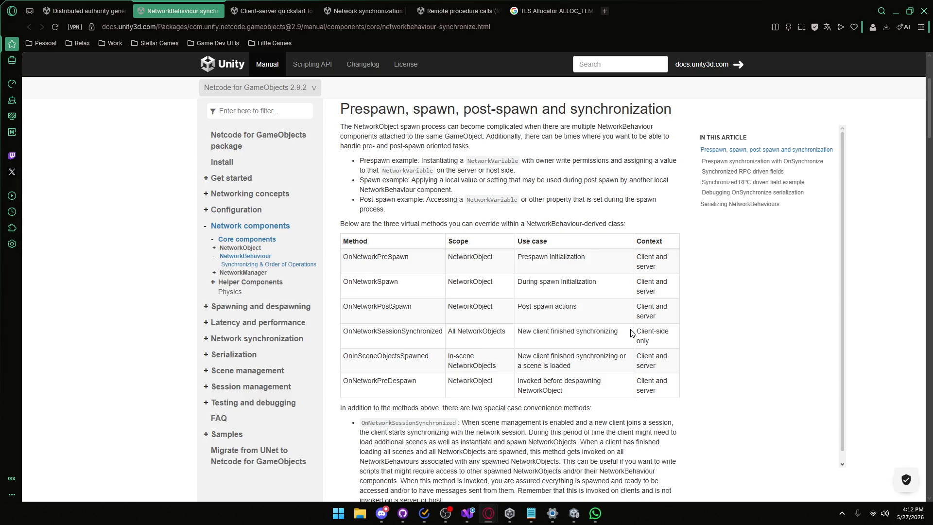
pyautogui.click(574, 513)
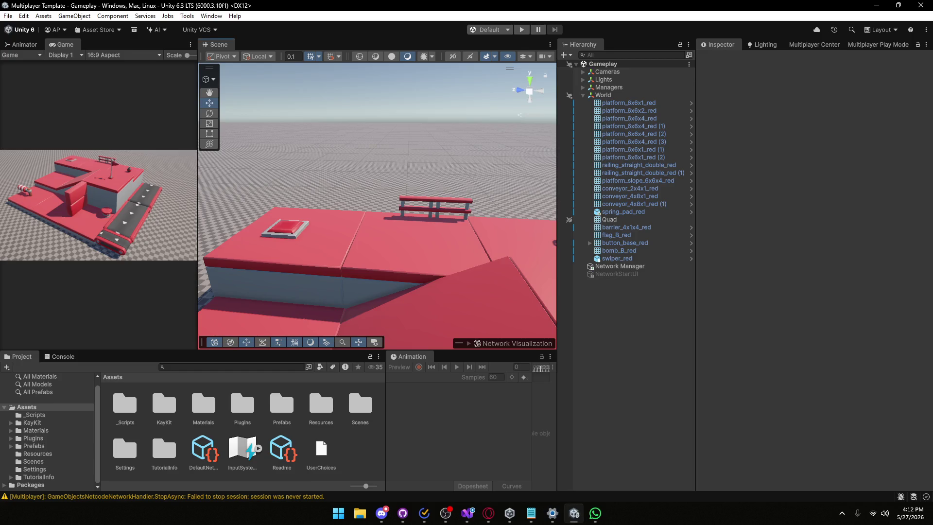
# - Return to the Netcode docs in Opera and bring up Unity Hub's project list
pyautogui.hotkey('alt', 'Tab')
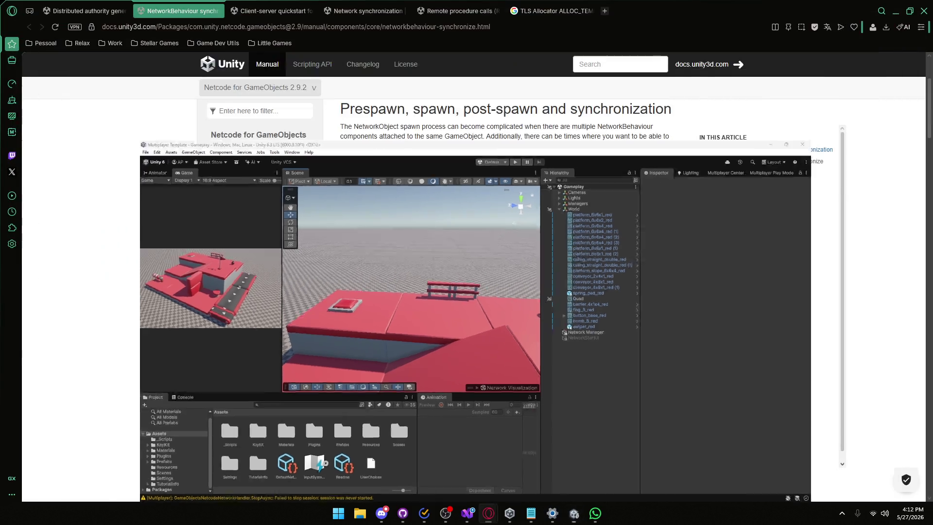
pyautogui.scroll(-3, 510, 292)
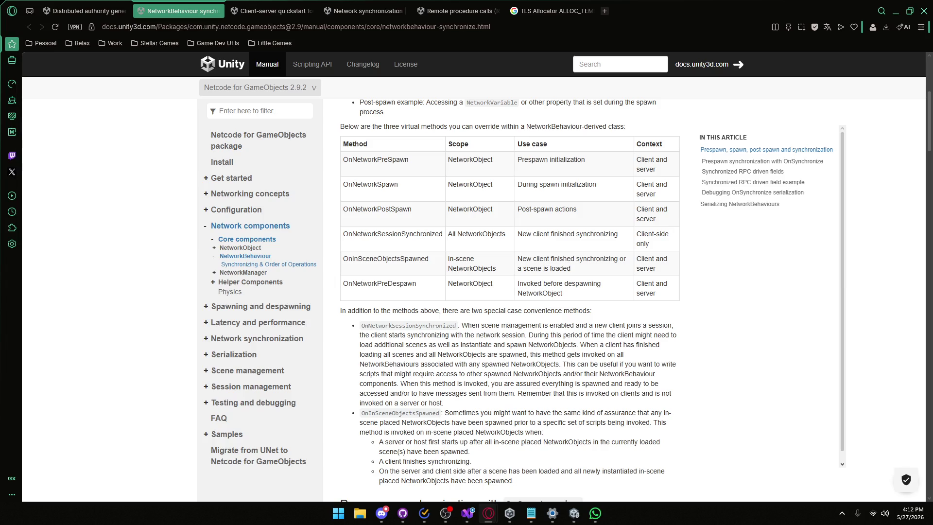
pyautogui.click(509, 514)
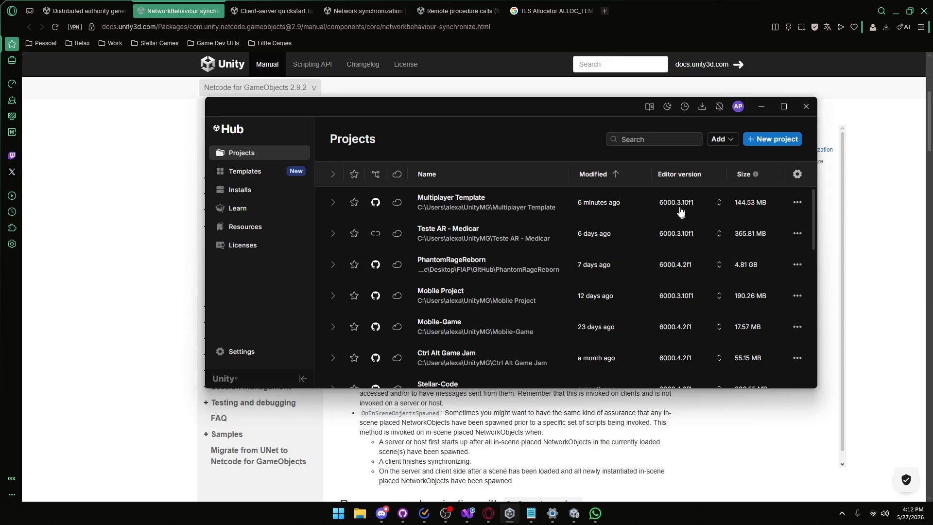
# - Preview new-project options keeping editor version 6000.3.10f1, then close Unity Hub without creating anything
pyautogui.click(777, 141)
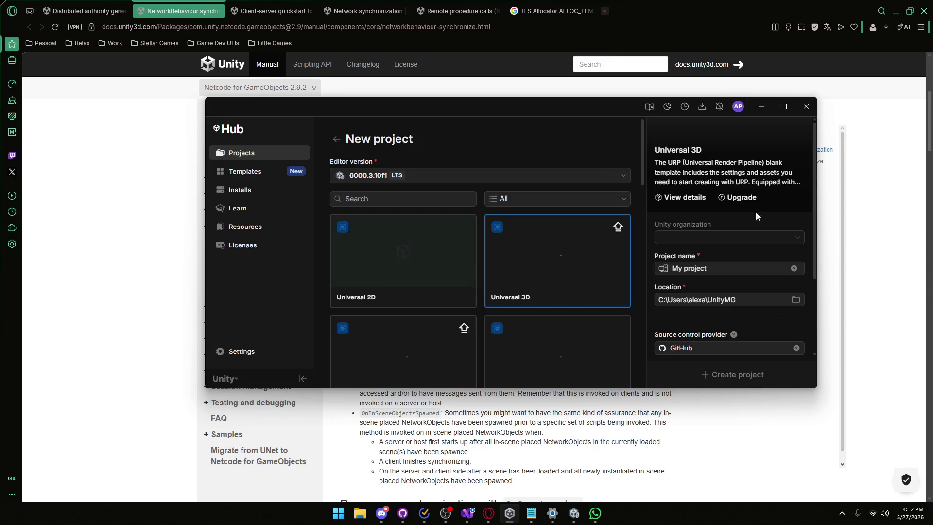
pyautogui.scroll(-2, 696, 309)
pyautogui.scroll(2, 697, 309)
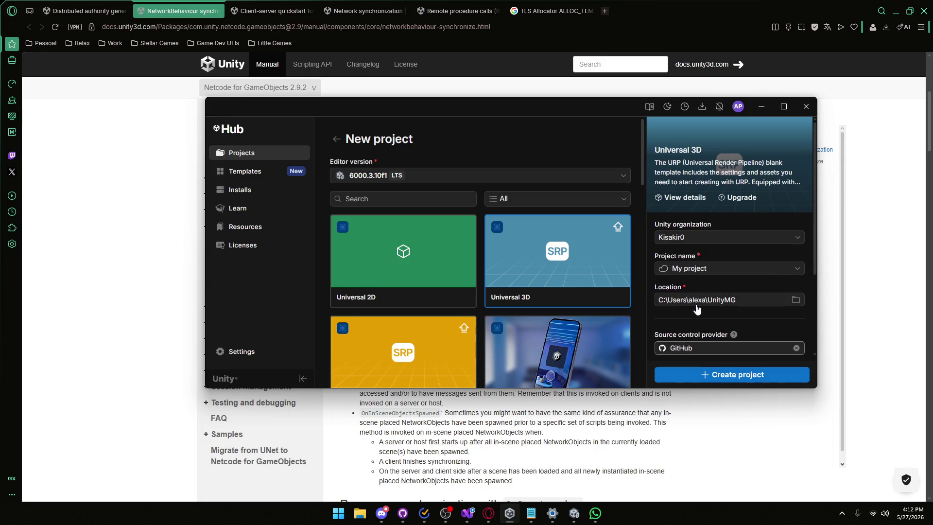
pyautogui.click(432, 178)
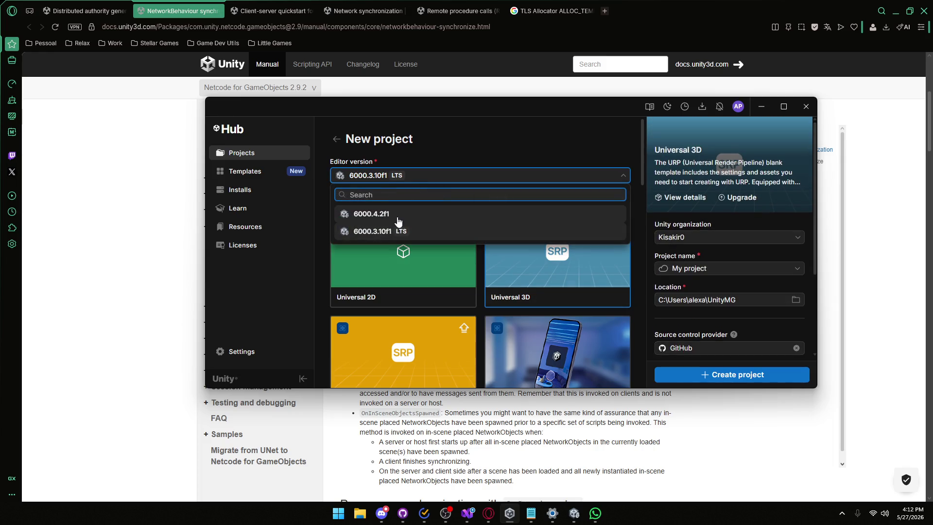
pyautogui.click(548, 145)
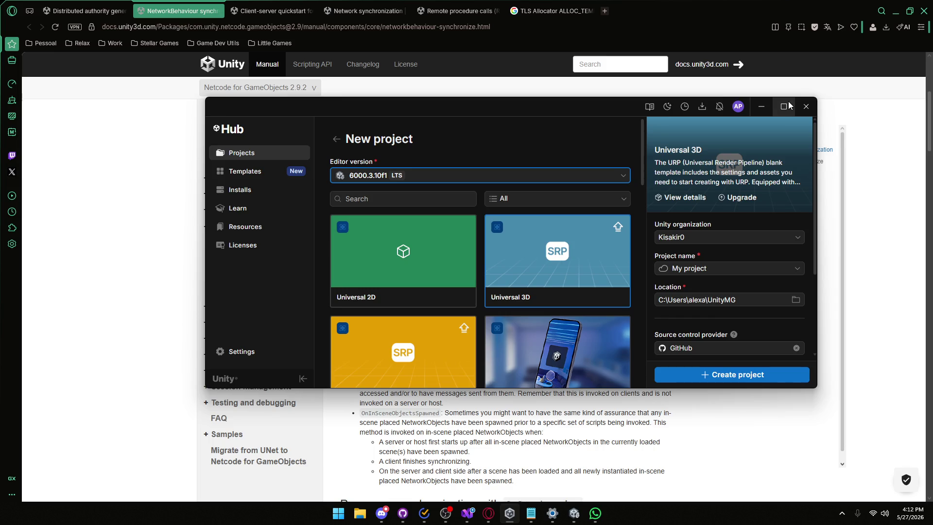
pyautogui.click(806, 106)
pyautogui.scroll(-1, 431, 229)
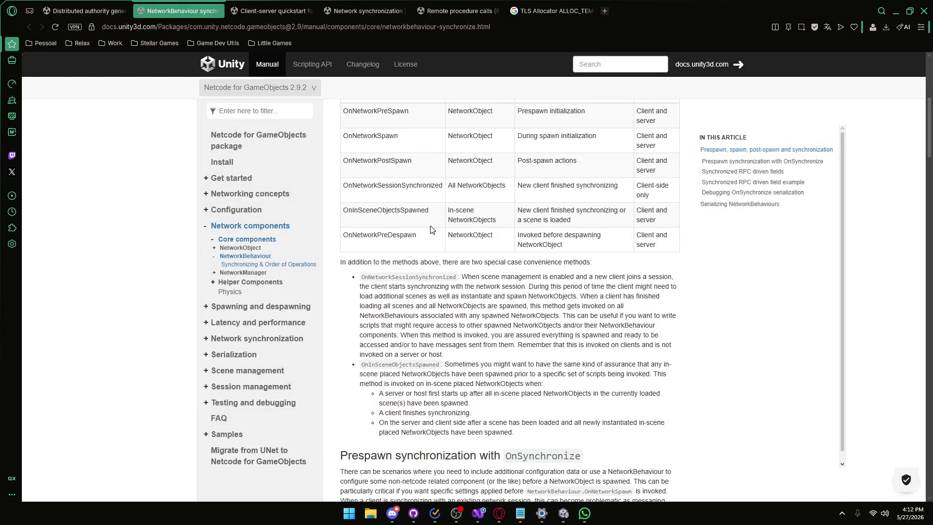
# - Scroll through the NetworkBehaviour synchronization page
pyautogui.scroll(-5, 431, 229)
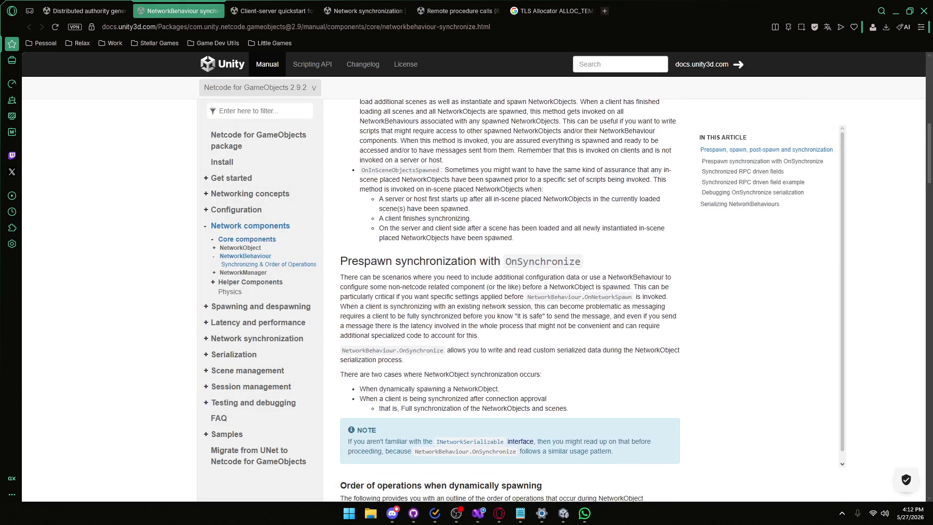
pyautogui.scroll(-2, 448, 241)
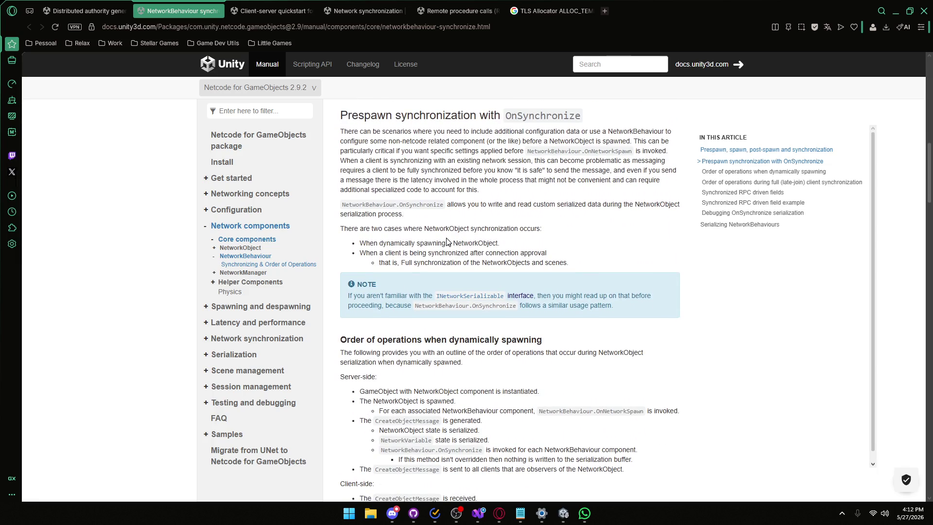
pyautogui.scroll(-1, 447, 241)
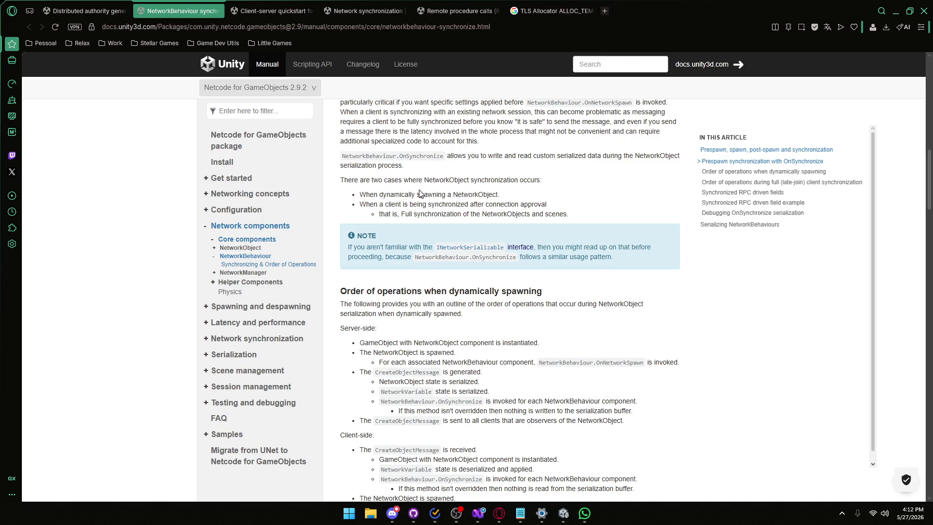
pyautogui.scroll(6, 421, 209)
pyautogui.scroll(-2, 326, 295)
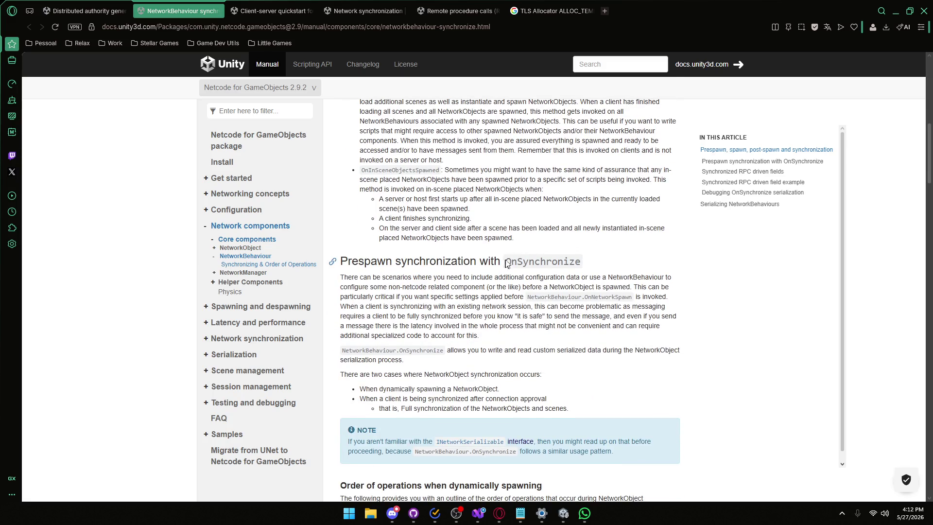
pyautogui.scroll(-1, 511, 292)
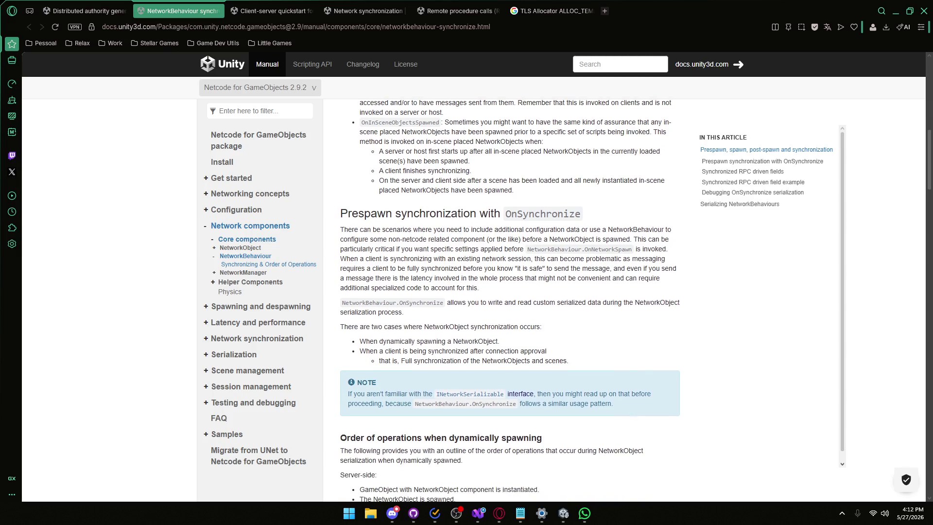
pyautogui.scroll(-7, 444, 286)
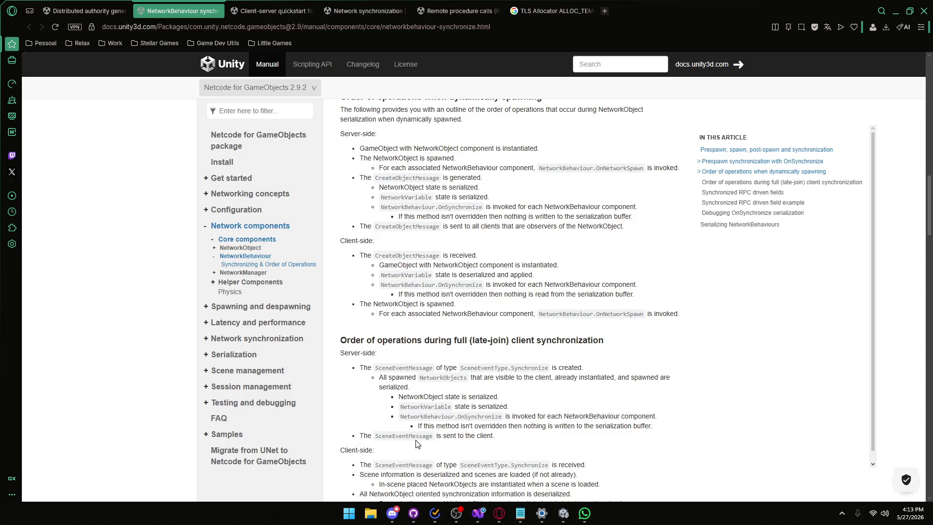
# - Expand NetworkManager, Helper Components, Spawning, Latency and Network synchronization, then background-open Synchronizing states and events
pyautogui.click(214, 272)
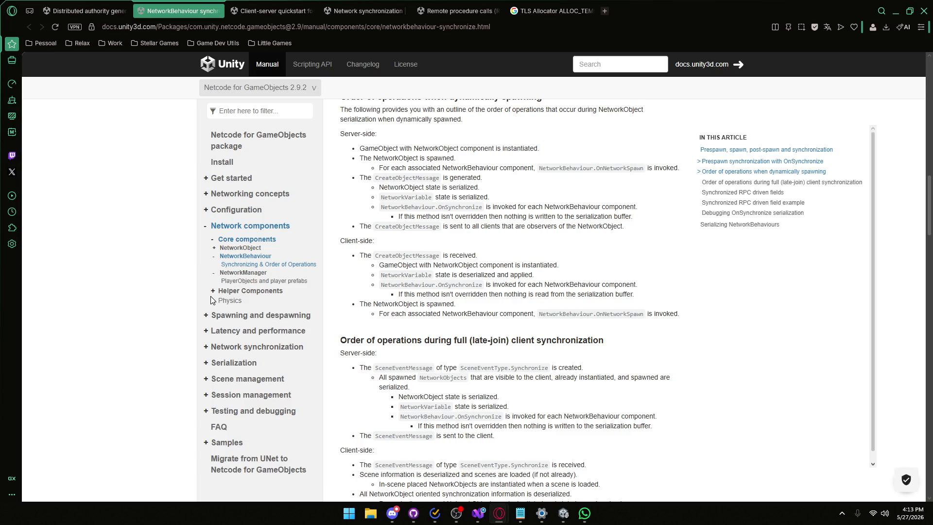
pyautogui.click(213, 291)
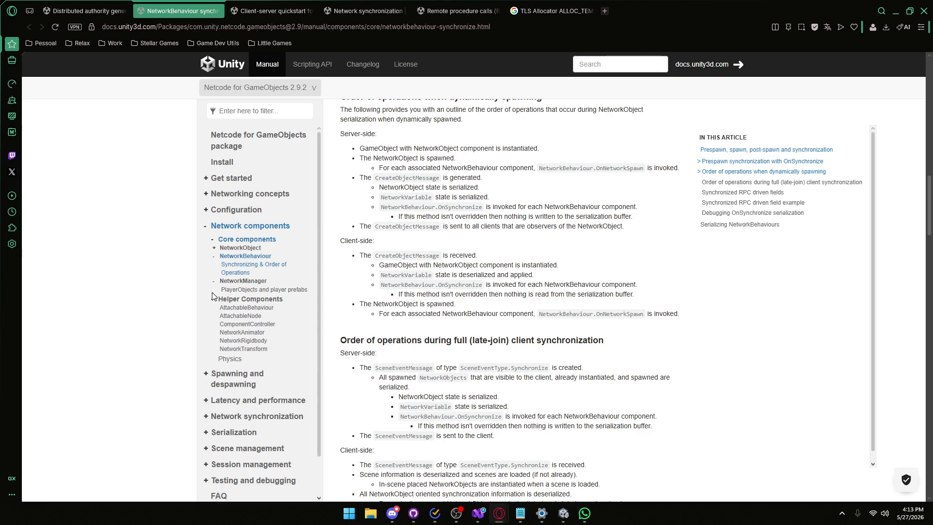
pyautogui.scroll(-1, 209, 374)
pyautogui.click(207, 338)
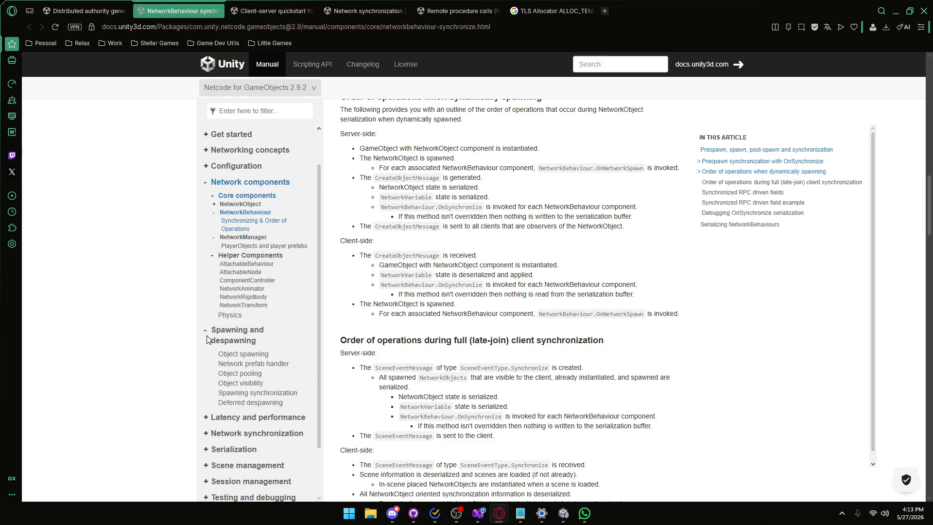
pyautogui.scroll(-2, 207, 339)
pyautogui.click(205, 359)
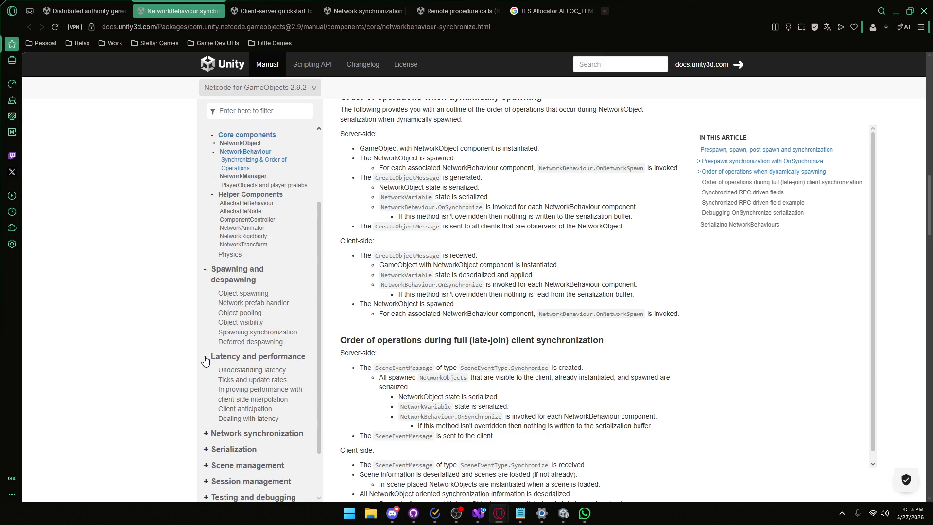
pyautogui.scroll(-2, 204, 360)
pyautogui.click(208, 374)
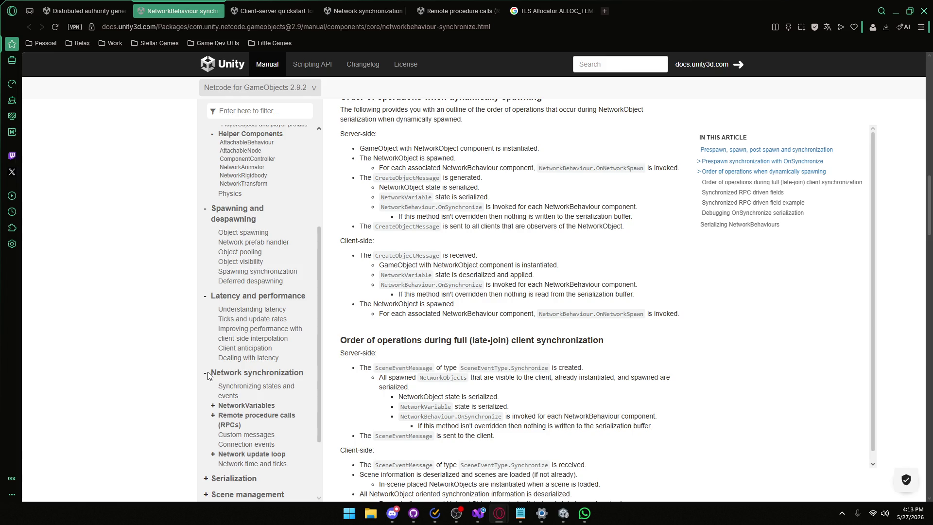
pyautogui.middleClick(229, 393)
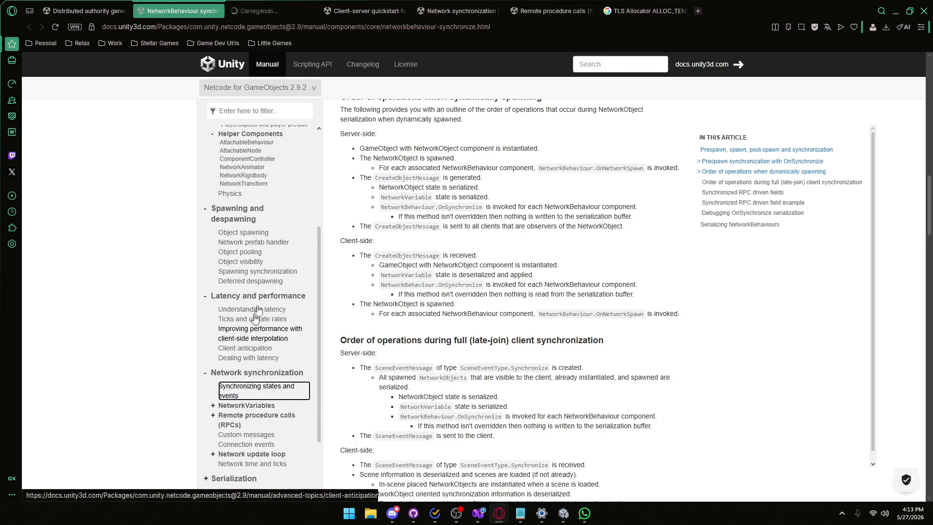
# - Show the Synchronizing states and events page and open NetworkVariables in a new tab
pyautogui.hotkey('ctrl', 'Tab')
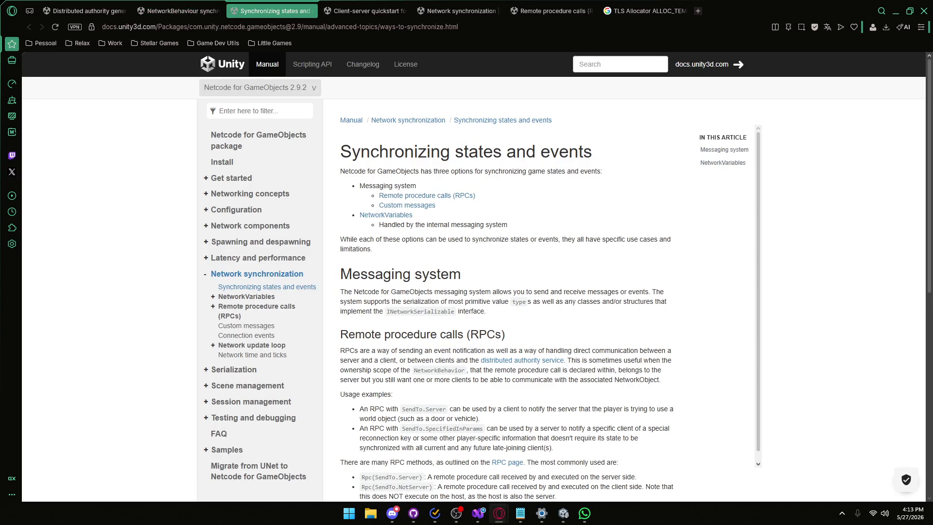
pyautogui.moveTo(361, 152); pyautogui.dragTo(487, 153)
pyautogui.click(487, 154)
pyautogui.middleClick(363, 215)
# - Read the RPC section, highlighting SendTo.Server and the ClientsAndHost host-mode description
pyautogui.scroll(-3, 509, 300)
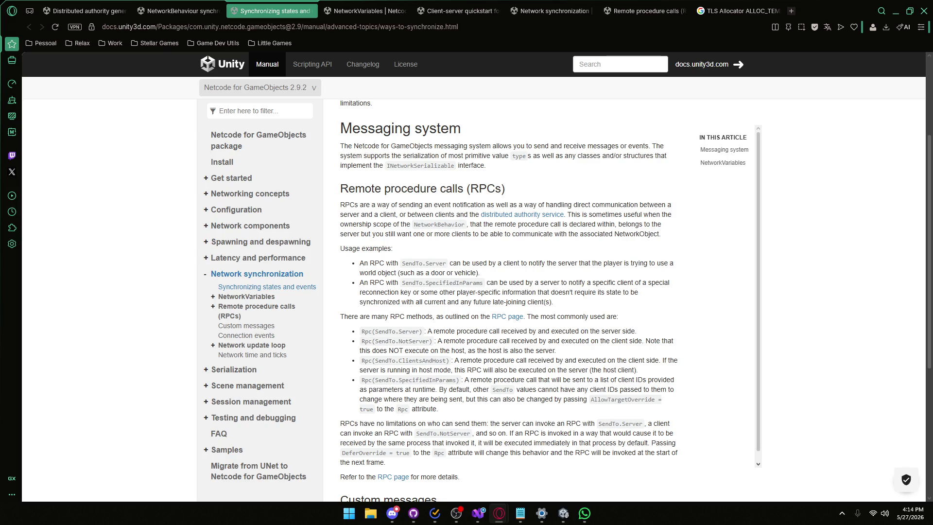
pyautogui.scroll(-1, 389, 263)
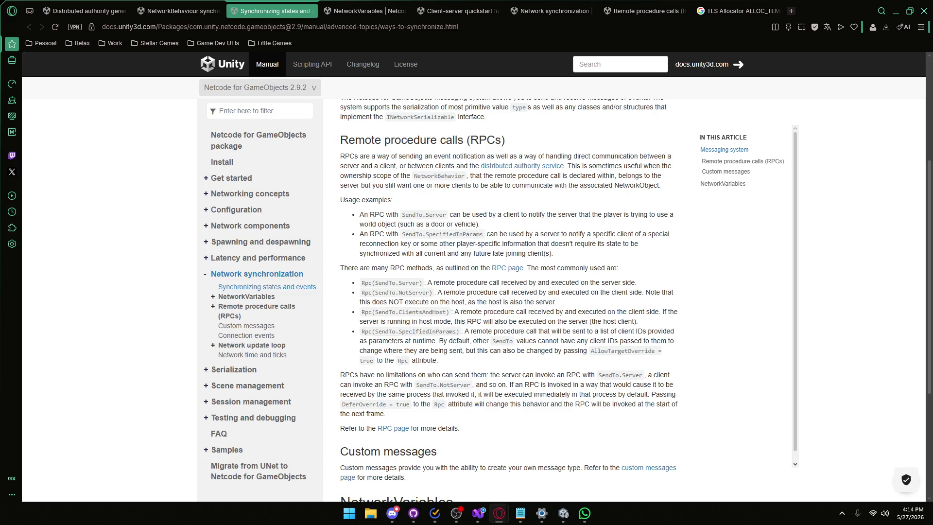
pyautogui.moveTo(446, 217); pyautogui.dragTo(401, 217)
pyautogui.moveTo(459, 311); pyautogui.dragTo(535, 311)
pyautogui.click(560, 318)
pyautogui.moveTo(459, 311); pyautogui.dragTo(634, 311)
pyautogui.moveTo(372, 321); pyautogui.dragTo(522, 321)
# - Highlight ClientsAndHost and Rpc(SendTo.Server), then move on to the NetworkVariables page
pyautogui.click(564, 319)
pyautogui.doubleClick(397, 311)
pyautogui.click(374, 311)
pyautogui.moveTo(424, 285); pyautogui.dragTo(388, 282)
pyautogui.click(391, 282)
pyautogui.scroll(-4, 391, 282)
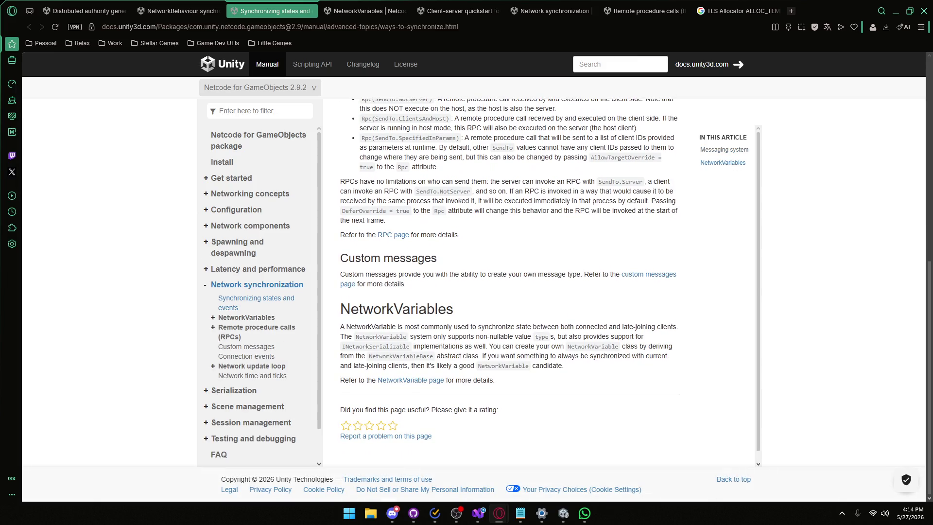
pyautogui.scroll(8, 392, 282)
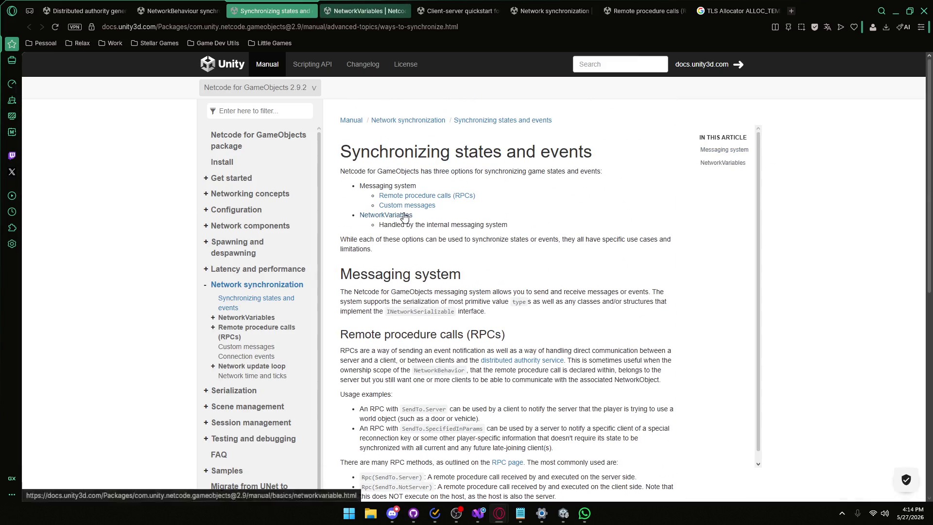
pyautogui.click(367, 6)
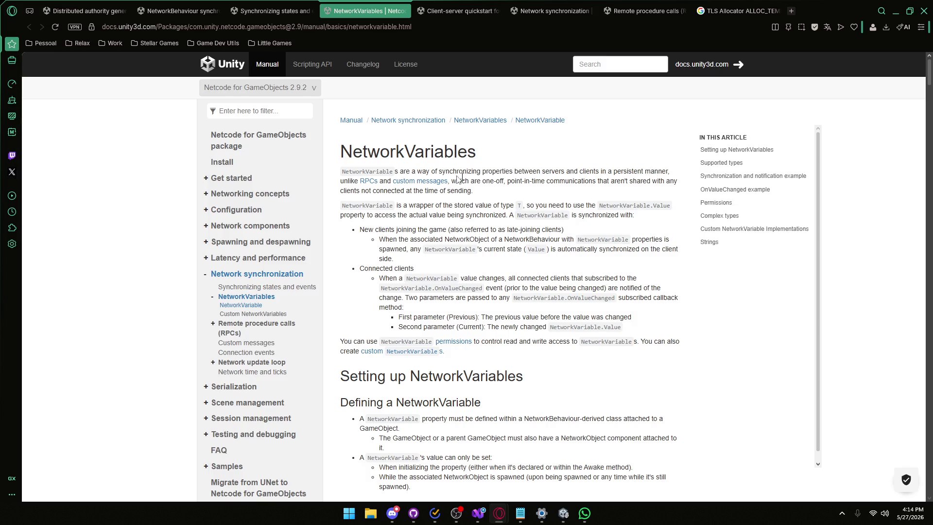
# - Read the NetworkVariables intro about persistently synchronizing state between servers and clients
pyautogui.moveTo(345, 171)
pyautogui.mouseDown()
pyautogui.moveTo(612, 171)
pyautogui.moveTo(602, 171)
pyautogui.mouseUp()
pyautogui.click(403, 172)
pyautogui.click(545, 170)
pyautogui.click(538, 174)
pyautogui.click(546, 180)
# - Highlight the associated NetworkObject text and the new and late-joining clients bullets
pyautogui.moveTo(411, 239); pyautogui.dragTo(524, 240)
pyautogui.click(524, 240)
pyautogui.moveTo(395, 260)
pyautogui.mouseDown()
pyautogui.moveTo(379, 239)
pyautogui.moveTo(349, 231)
pyautogui.mouseUp()
pyautogui.click(407, 261)
pyautogui.moveTo(371, 233)
pyautogui.mouseDown()
pyautogui.moveTo(486, 240)
pyautogui.moveTo(483, 229)
pyautogui.moveTo(466, 239)
pyautogui.moveTo(543, 230)
pyautogui.mouseUp()
pyautogui.click(506, 249)
# - Read the Defining a NetworkVariable requirements: NetworkBehaviour-derived class, parent NetworkObject, and where values can be set
pyautogui.scroll(-3, 435, 225)
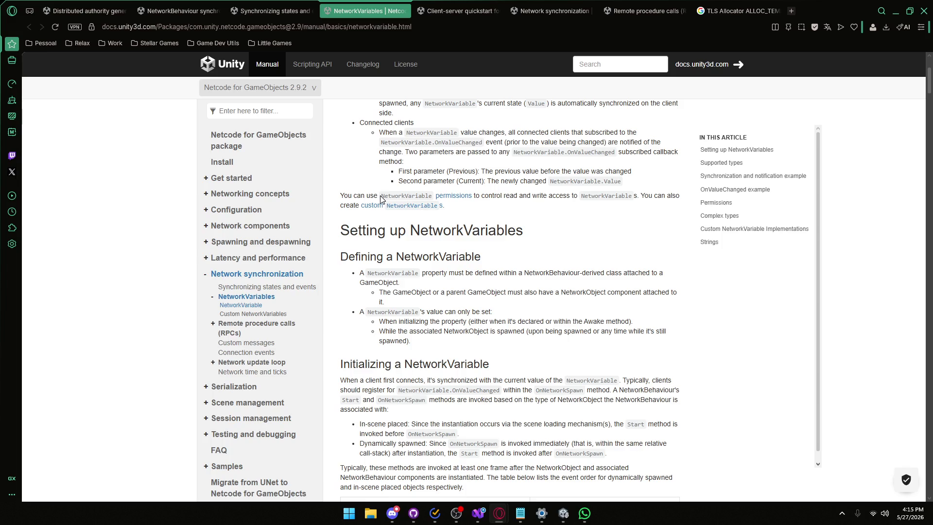
pyautogui.scroll(-1, 382, 199)
pyautogui.moveTo(512, 224)
pyautogui.mouseDown()
pyautogui.moveTo(583, 233)
pyautogui.moveTo(632, 224)
pyautogui.mouseUp()
pyautogui.click(566, 233)
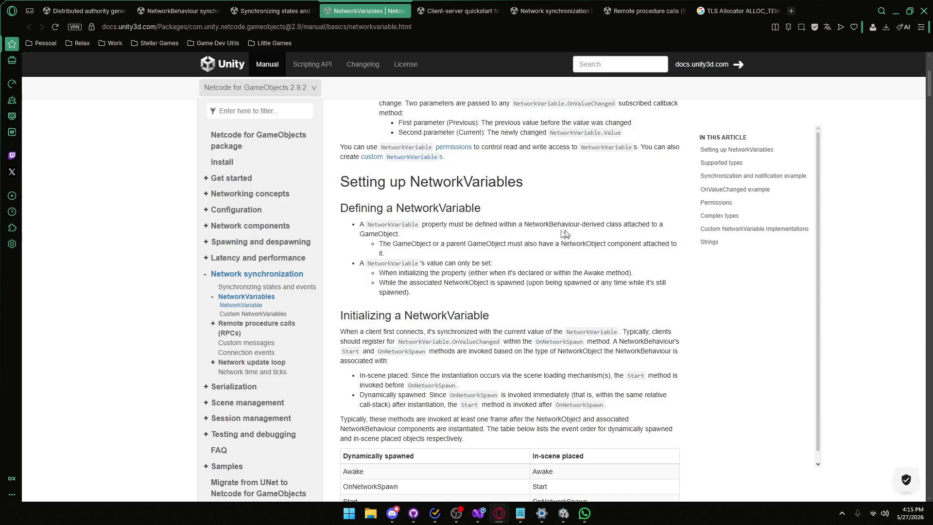
pyautogui.moveTo(402, 244); pyautogui.dragTo(661, 244)
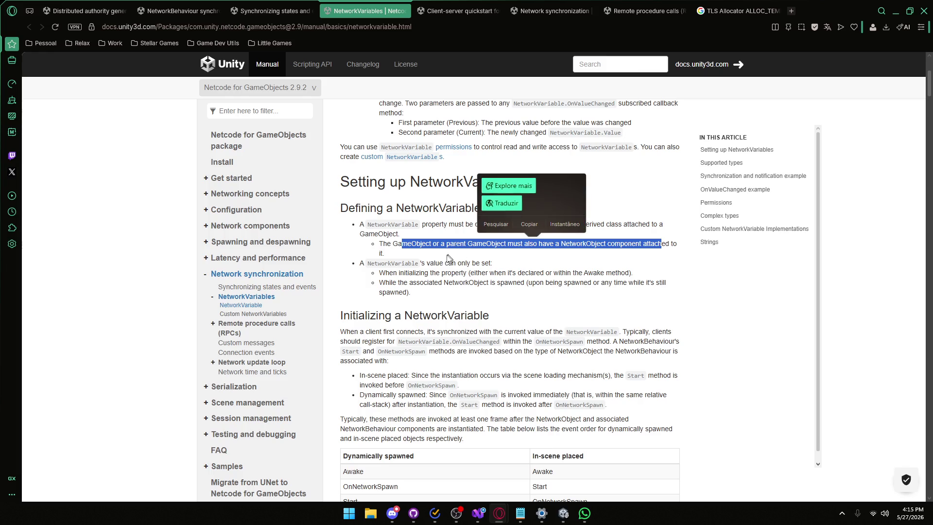
pyautogui.moveTo(425, 263); pyautogui.dragTo(457, 263)
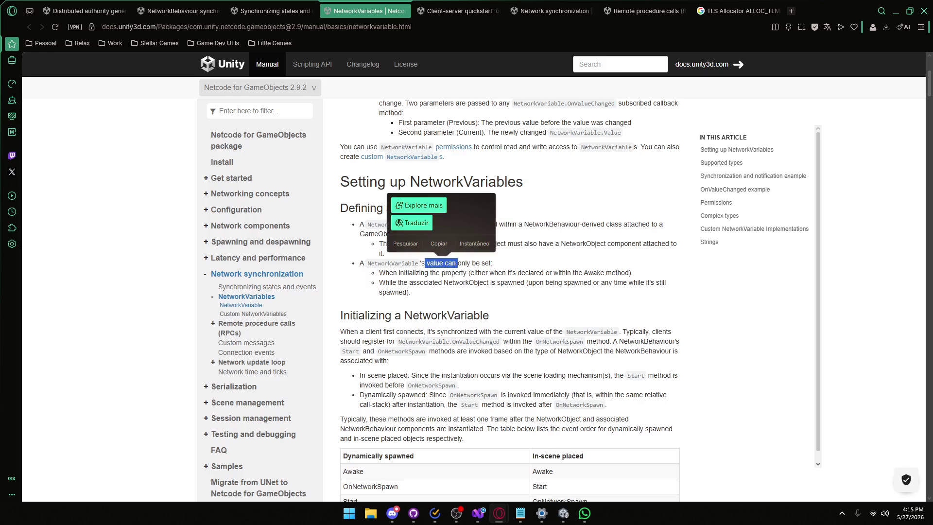
pyautogui.moveTo(389, 272); pyautogui.dragTo(503, 273)
pyautogui.click(525, 323)
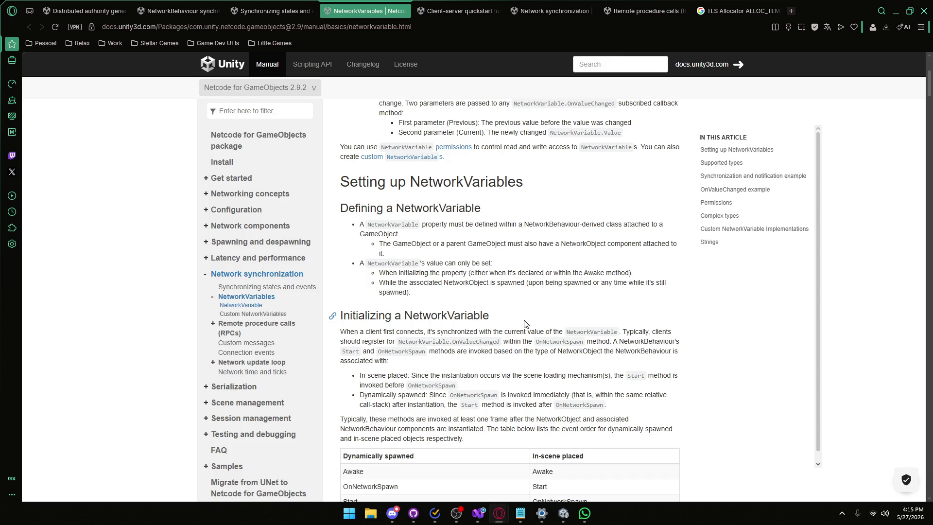
# - Read the Initializing a NetworkVariable section, highlighting the Awake condition and current-value syncing
pyautogui.scroll(-2, 523, 299)
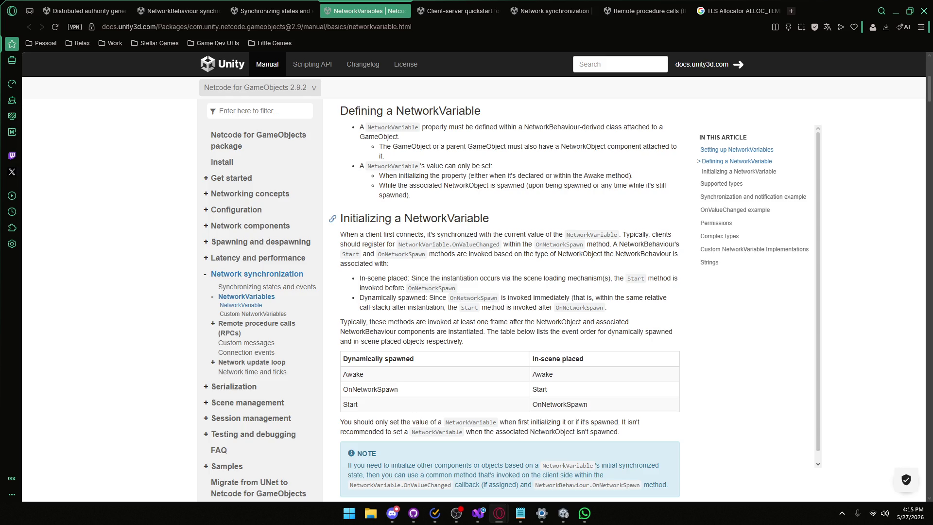
pyautogui.moveTo(386, 186)
pyautogui.mouseDown()
pyautogui.moveTo(466, 175)
pyautogui.moveTo(529, 183)
pyautogui.mouseUp()
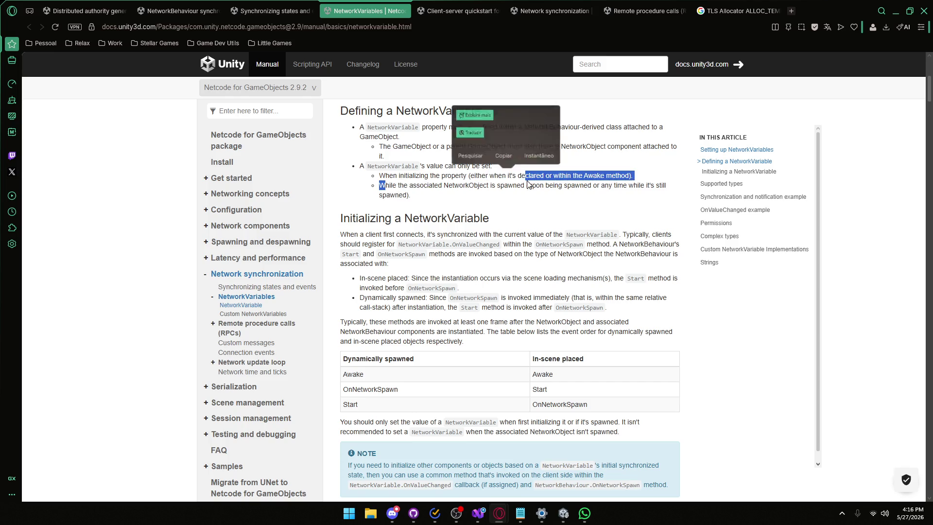
pyautogui.click(528, 184)
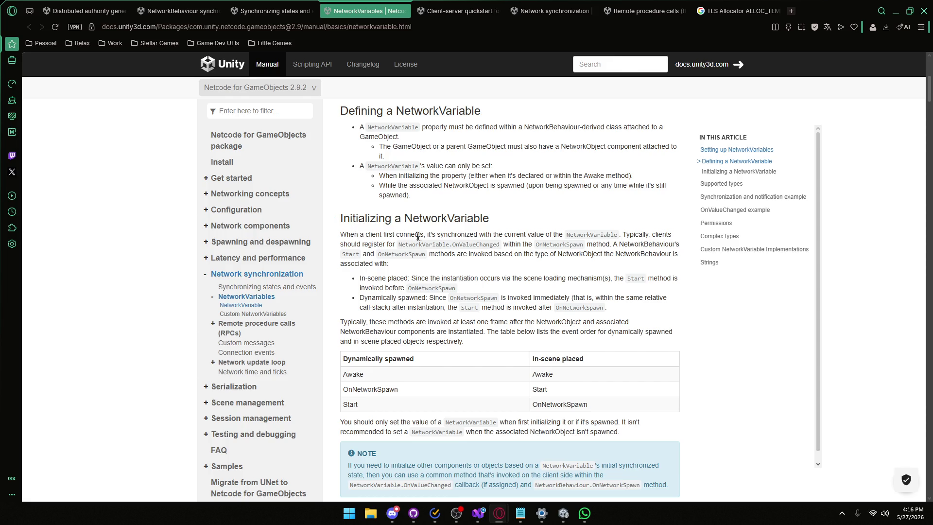
pyautogui.moveTo(464, 235); pyautogui.dragTo(541, 236)
pyautogui.click(540, 235)
pyautogui.moveTo(508, 244); pyautogui.dragTo(518, 245)
pyautogui.click(515, 244)
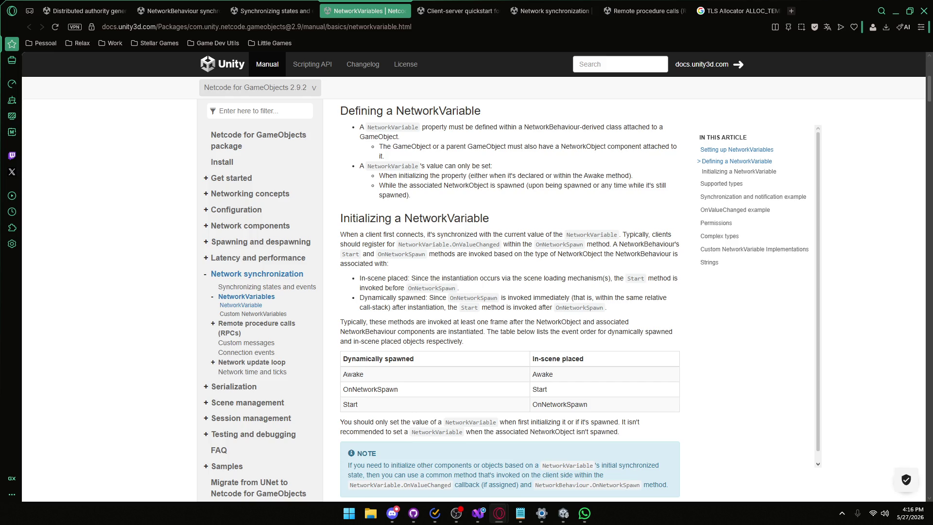
# - Highlight the dynamically-spawned and invoked-immediately passages of the Initializing a NetworkVariable section
pyautogui.moveTo(373, 297); pyautogui.dragTo(597, 297)
pyautogui.click(522, 297)
pyautogui.click(597, 297)
pyautogui.scroll(-1, 410, 299)
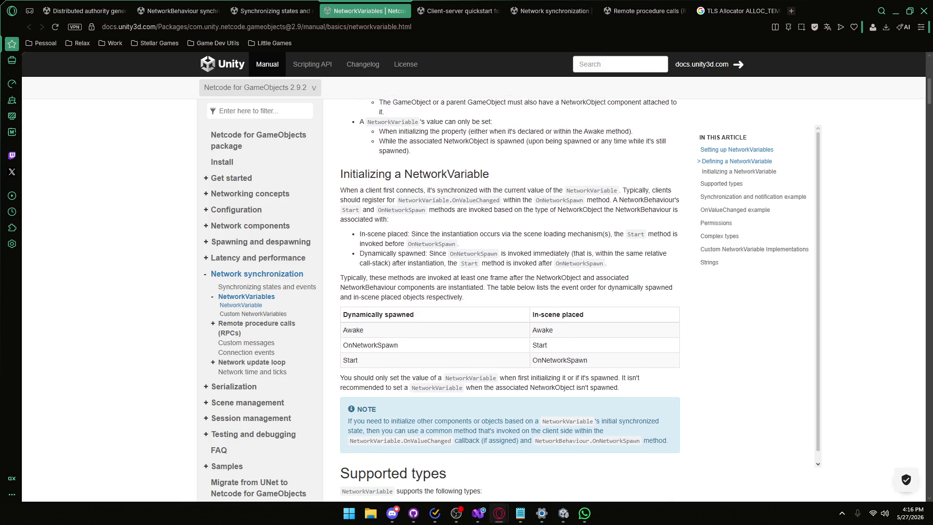
# - Mark the instantiation-timing and event-order sentences, then scroll down to Supported types
pyautogui.moveTo(388, 273); pyautogui.dragTo(533, 273)
pyautogui.moveTo(622, 273)
pyautogui.mouseDown()
pyautogui.moveTo(484, 273)
pyautogui.moveTo(521, 283)
pyautogui.moveTo(463, 293)
pyautogui.moveTo(603, 283)
pyautogui.mouseUp()
pyautogui.click(555, 290)
pyautogui.click(603, 283)
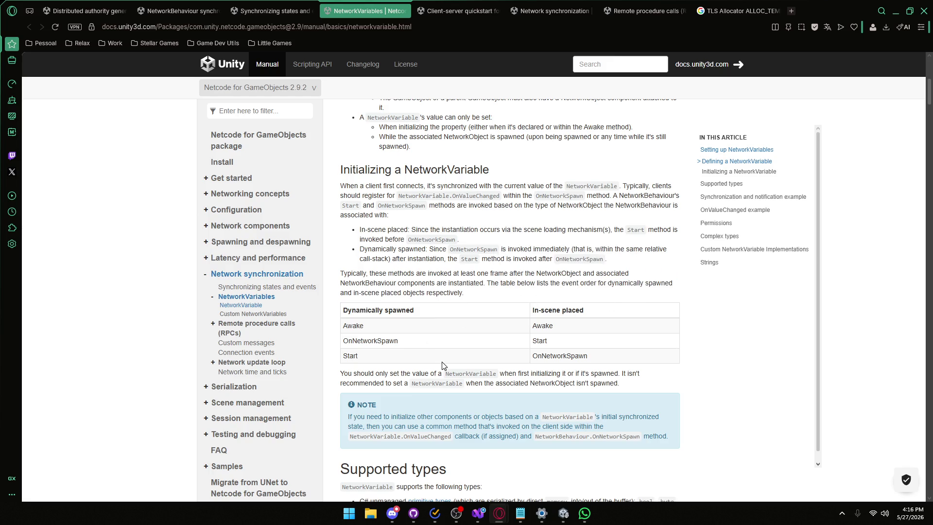
pyautogui.scroll(-2, 416, 338)
pyautogui.scroll(-4, 414, 335)
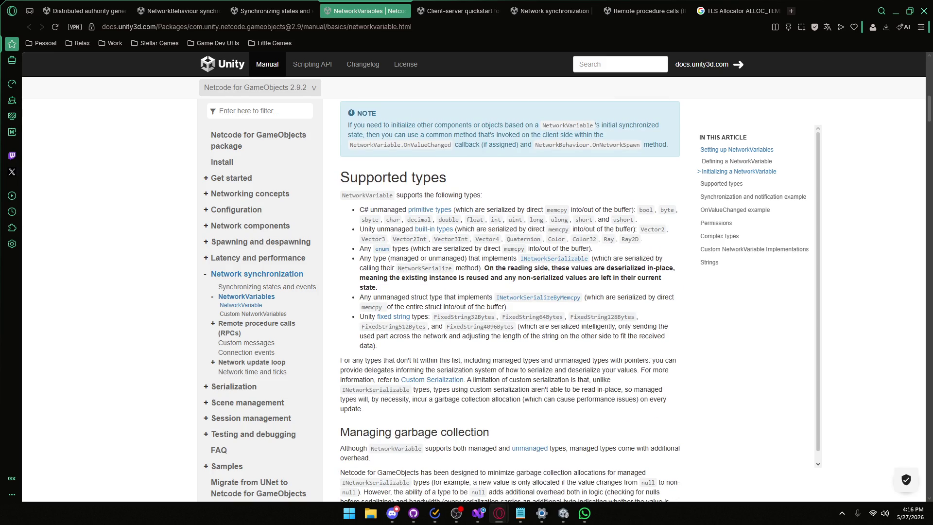
# - Select words in the primitive types line and the INetworkSerializable garbage collection passage
pyautogui.doubleClick(634, 209)
pyautogui.click(488, 277)
pyautogui.scroll(-4, 384, 233)
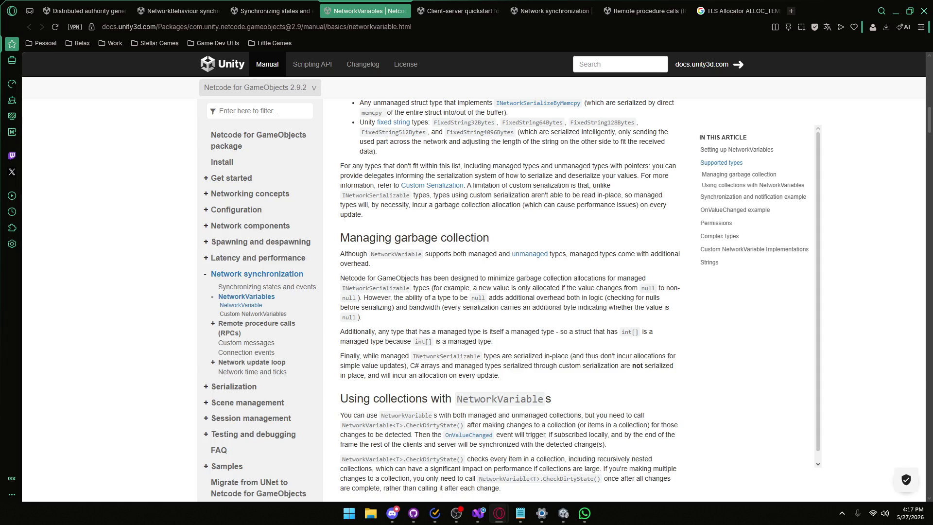
pyautogui.moveTo(345, 288); pyautogui.dragTo(493, 289)
pyautogui.doubleClick(523, 288)
pyautogui.doubleClick(562, 288)
pyautogui.click(599, 286)
pyautogui.moveTo(599, 286); pyautogui.dragTo(632, 288)
# - Highlight the 'However', 'ability' and type-nullability phrases in the garbage collection text
pyautogui.moveTo(371, 298); pyautogui.dragTo(430, 298)
pyautogui.click(384, 296)
pyautogui.click(430, 298)
pyautogui.doubleClick(434, 297)
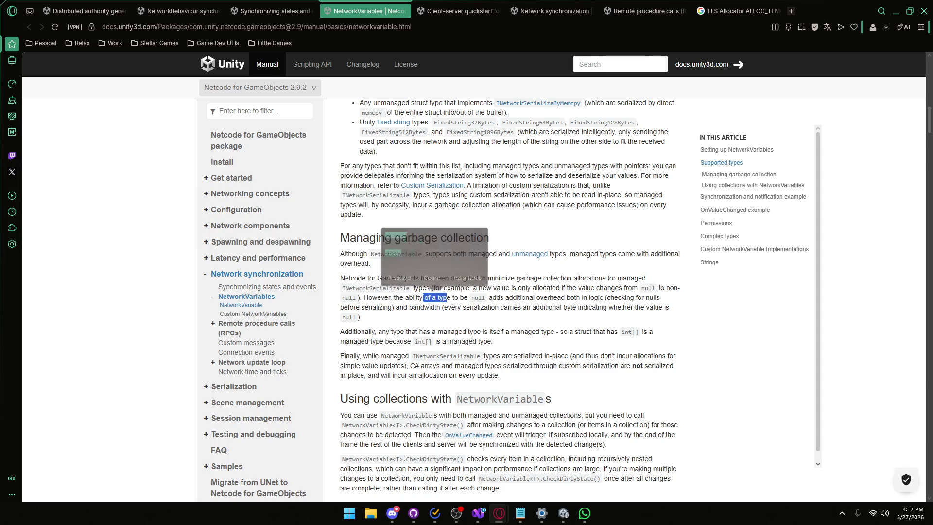
pyautogui.click(435, 297)
pyautogui.moveTo(409, 298); pyautogui.dragTo(459, 297)
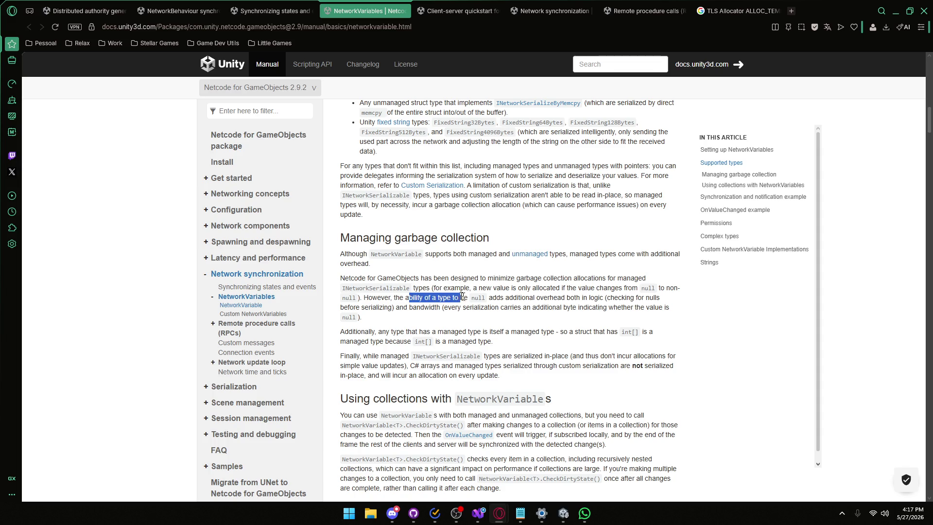
pyautogui.doubleClick(496, 298)
pyautogui.click(495, 297)
# - Mark the passages on overhead, null checking, bandwidth and per-serialization cost
pyautogui.moveTo(580, 297); pyautogui.dragTo(536, 297)
pyautogui.moveTo(626, 297)
pyautogui.mouseDown()
pyautogui.moveTo(655, 297)
pyautogui.moveTo(447, 278)
pyautogui.mouseUp()
pyautogui.click(447, 278)
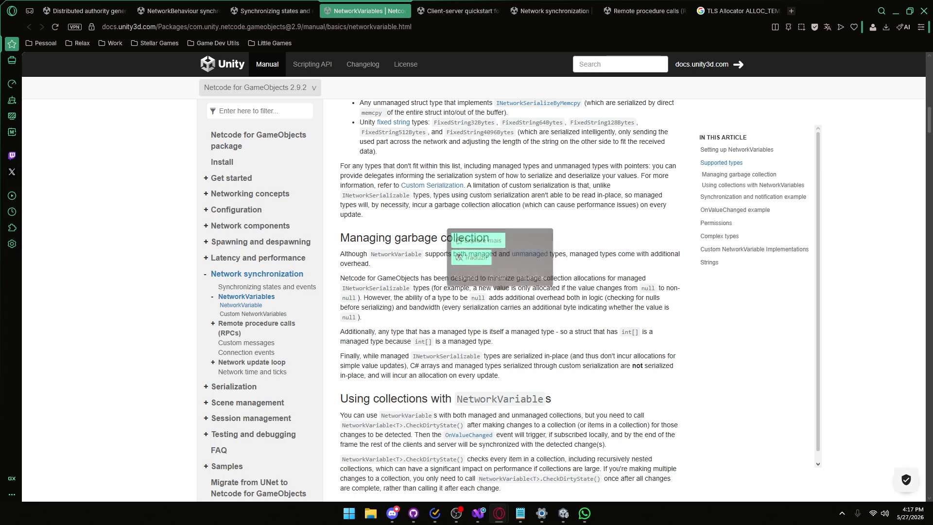
pyautogui.moveTo(409, 307); pyautogui.dragTo(521, 307)
pyautogui.click(451, 307)
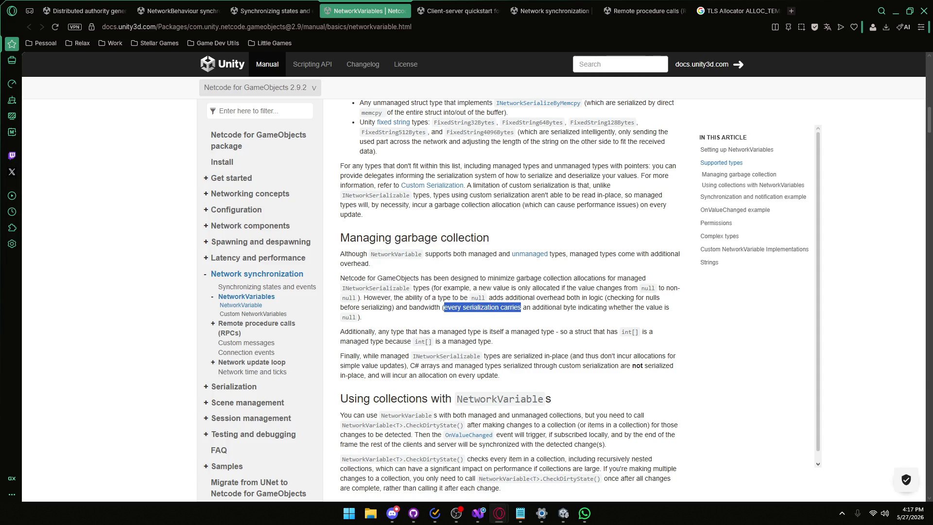
pyautogui.moveTo(522, 307); pyautogui.dragTo(620, 315)
pyautogui.click(464, 251)
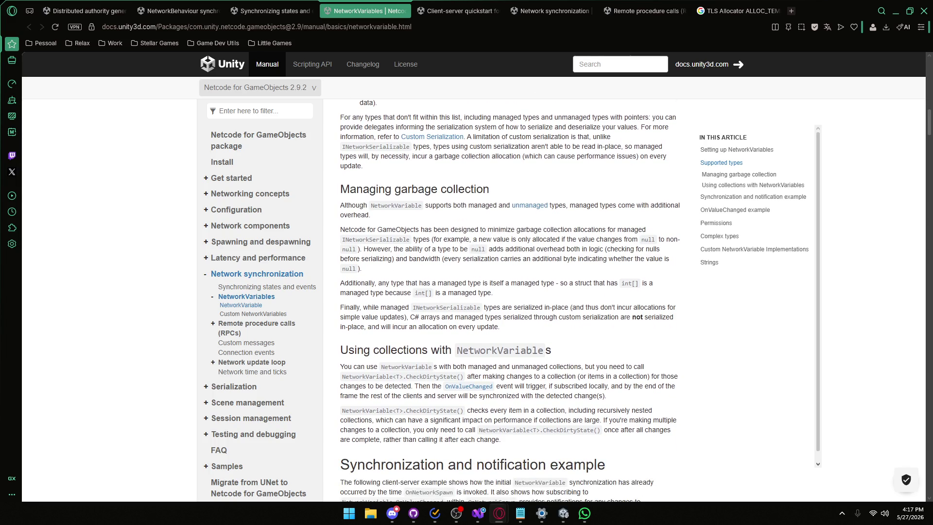
# - Highlight the Synchronization and notification intro phrases about OnNetworkSpawn and subscribing to changes
pyautogui.scroll(-1, 372, 326)
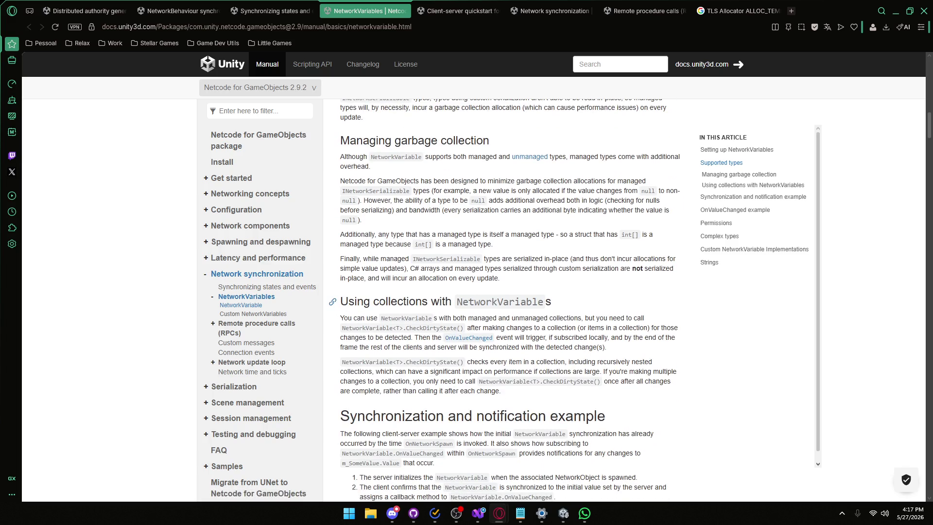
pyautogui.scroll(-3, 371, 302)
pyautogui.moveTo(425, 270); pyautogui.dragTo(514, 288)
pyautogui.click(371, 271)
pyautogui.moveTo(361, 288); pyautogui.dragTo(473, 288)
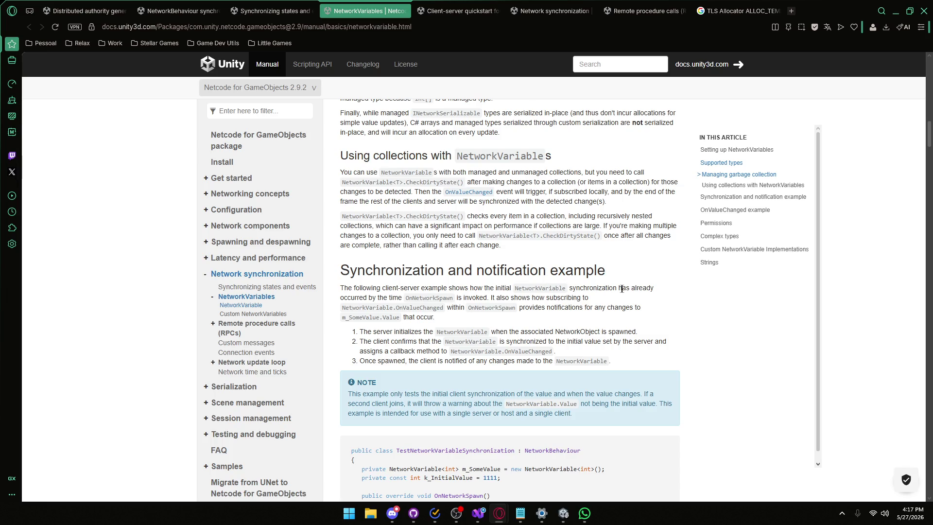
pyautogui.moveTo(647, 288); pyautogui.dragTo(589, 288)
pyautogui.moveTo(375, 298); pyautogui.dragTo(520, 297)
pyautogui.click(521, 298)
pyautogui.moveTo(572, 297); pyautogui.dragTo(502, 298)
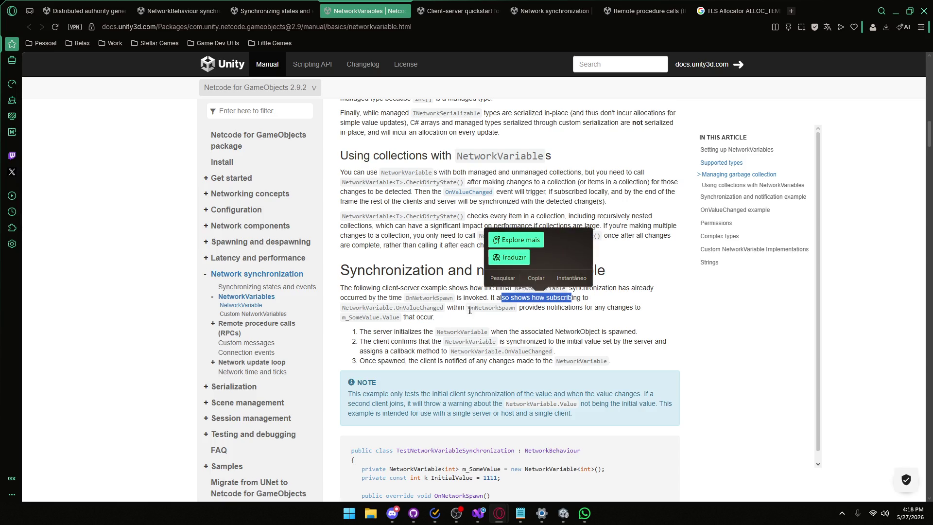
pyautogui.click(468, 309)
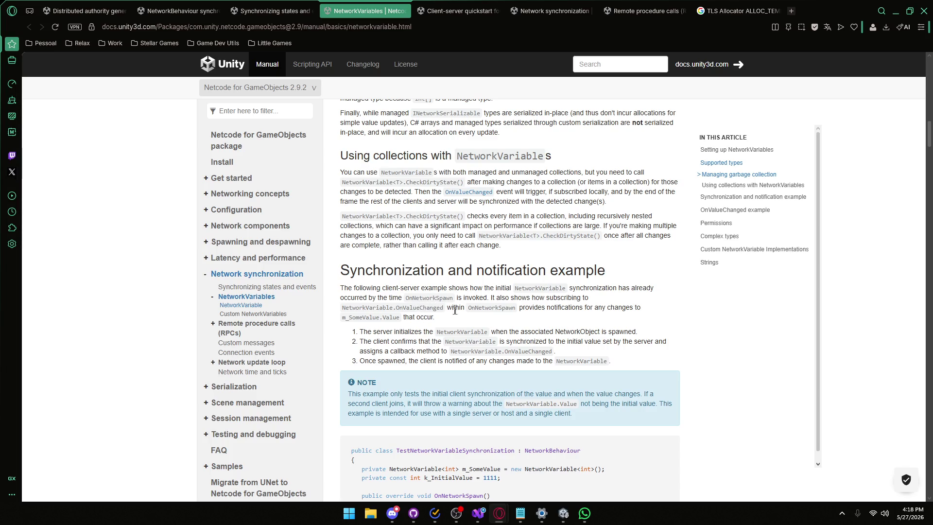
# - Mark OnNetworkSpawn and the NetworkManager callback line in the example code, scrolling to the door example's end
pyautogui.scroll(-3, 495, 318)
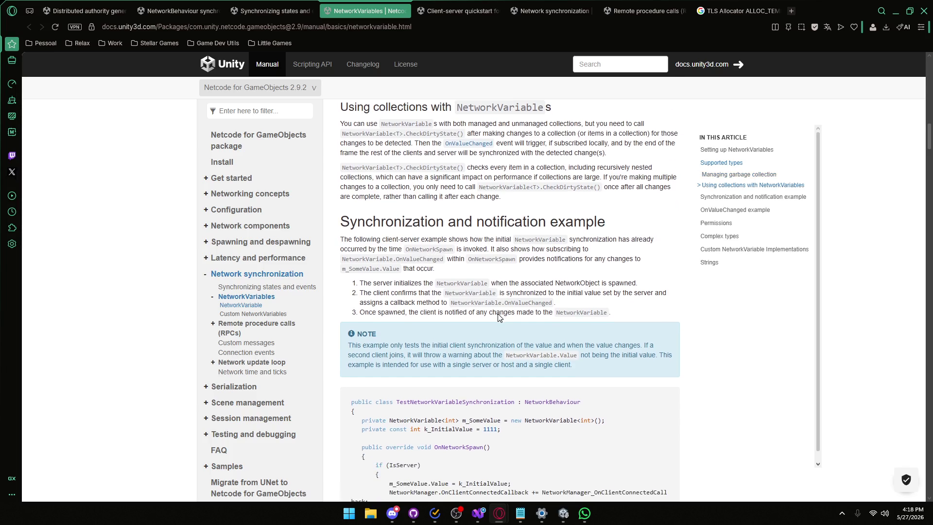
pyautogui.scroll(-2, 498, 316)
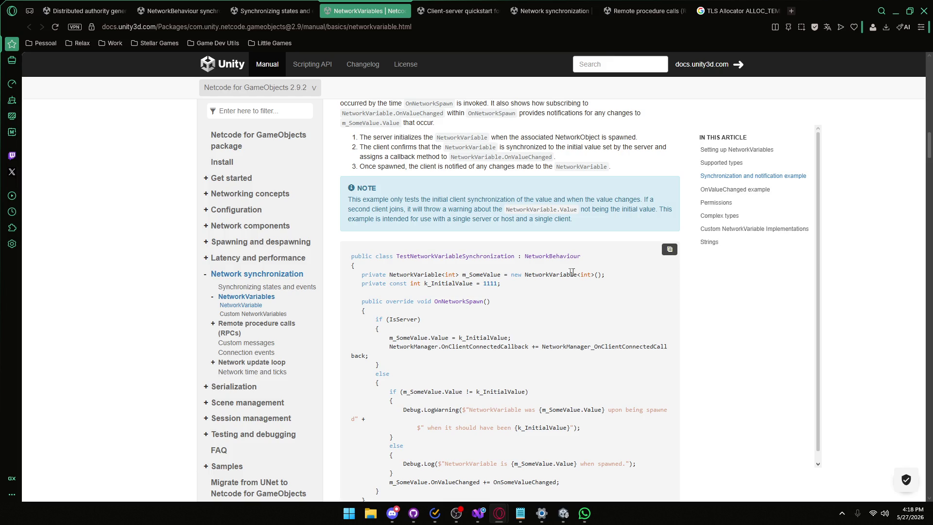
pyautogui.moveTo(440, 301); pyautogui.dragTo(484, 301)
pyautogui.click(450, 331)
pyautogui.moveTo(417, 347); pyautogui.dragTo(559, 346)
pyautogui.click(559, 346)
pyautogui.scroll(-1, 568, 344)
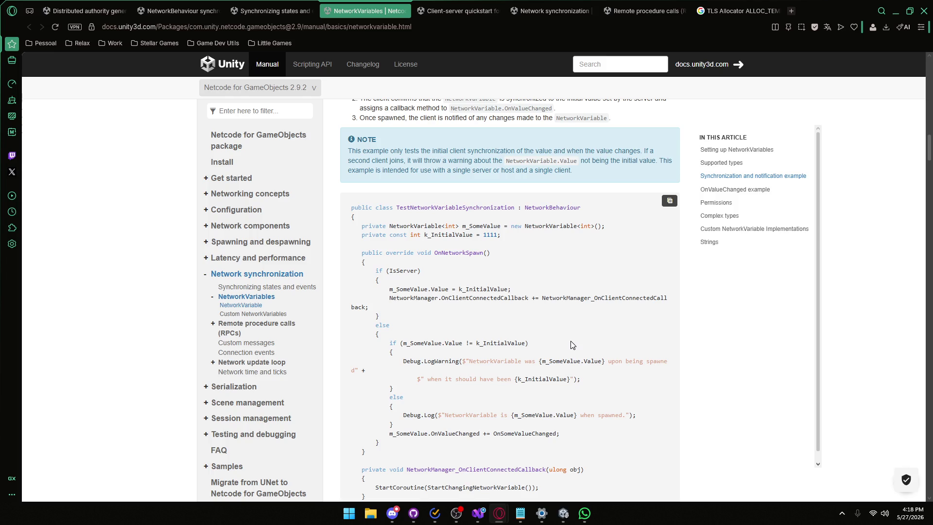
pyautogui.scroll(-2, 563, 344)
pyautogui.scroll(-6, 564, 344)
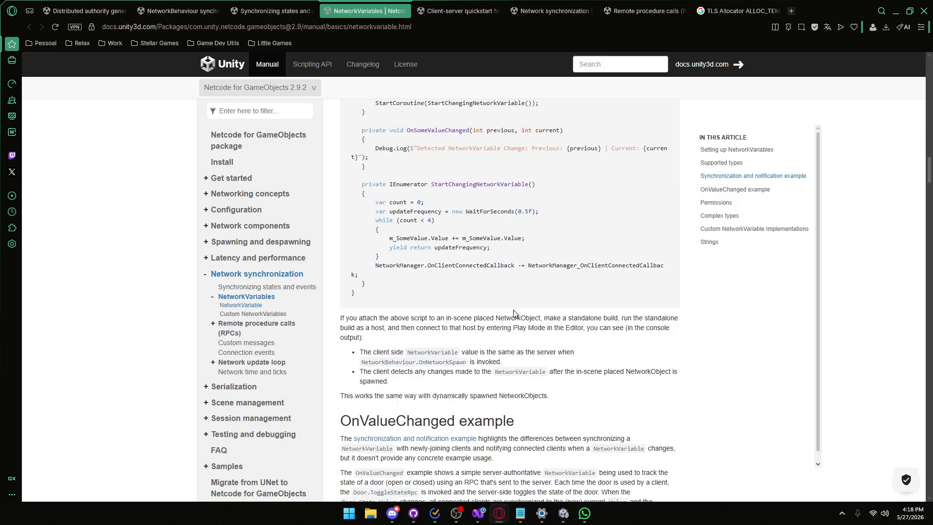
pyautogui.scroll(6, 564, 344)
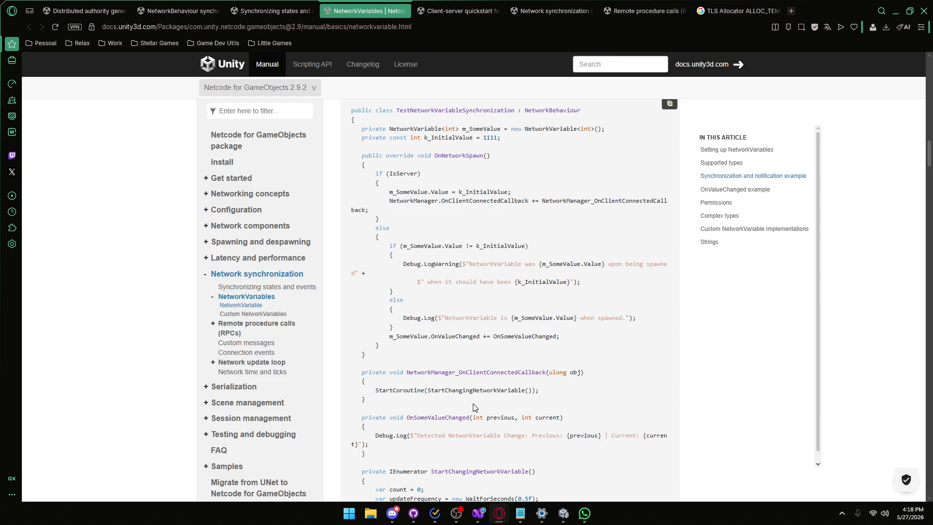
pyautogui.scroll(-6, 480, 346)
pyautogui.scroll(-10, 480, 346)
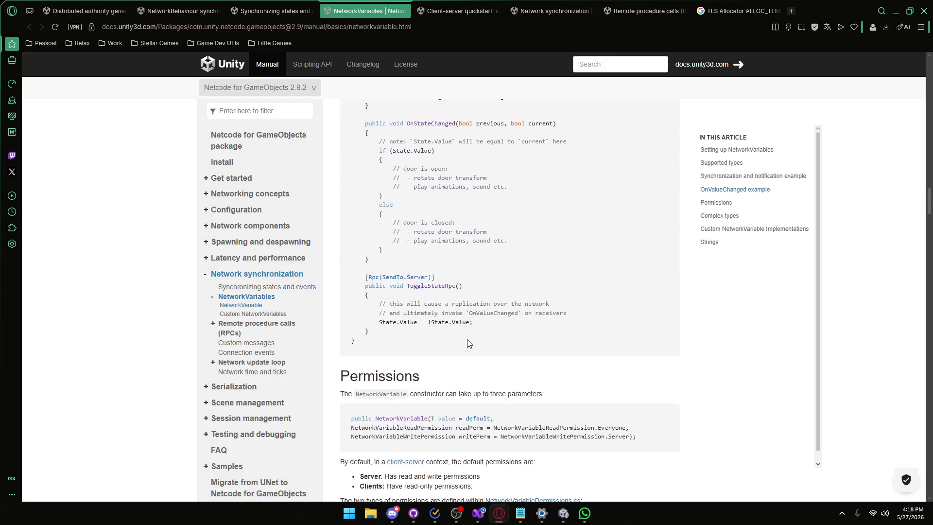
# - Highlight the door-open code in the OnValueChanged Door example
pyautogui.scroll(6, 467, 340)
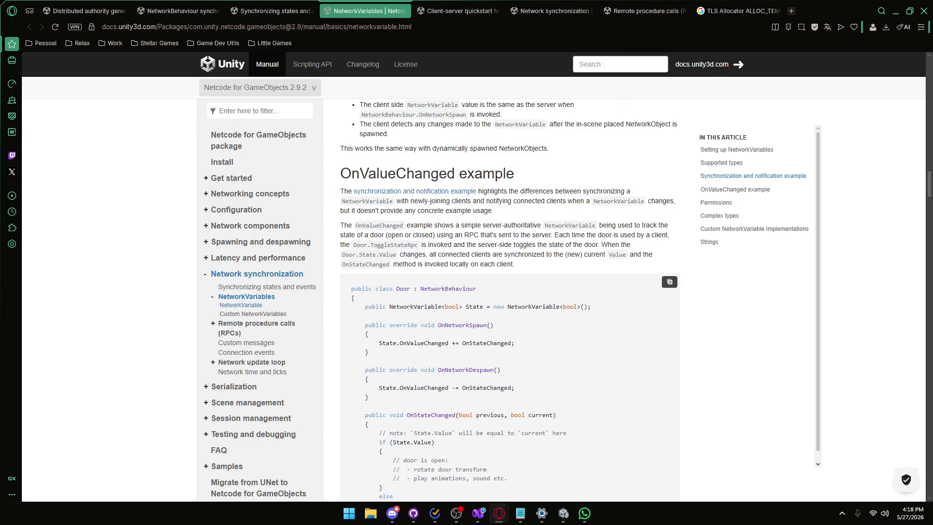
pyautogui.scroll(-7, 457, 311)
pyautogui.scroll(5, 457, 311)
pyautogui.scroll(-1, 457, 311)
pyautogui.moveTo(401, 307)
pyautogui.mouseDown()
pyautogui.moveTo(450, 325)
pyautogui.moveTo(455, 378)
pyautogui.mouseUp()
pyautogui.click(484, 389)
# - Scroll back up through the example, then down to the Permissions section
pyautogui.scroll(1, 489, 376)
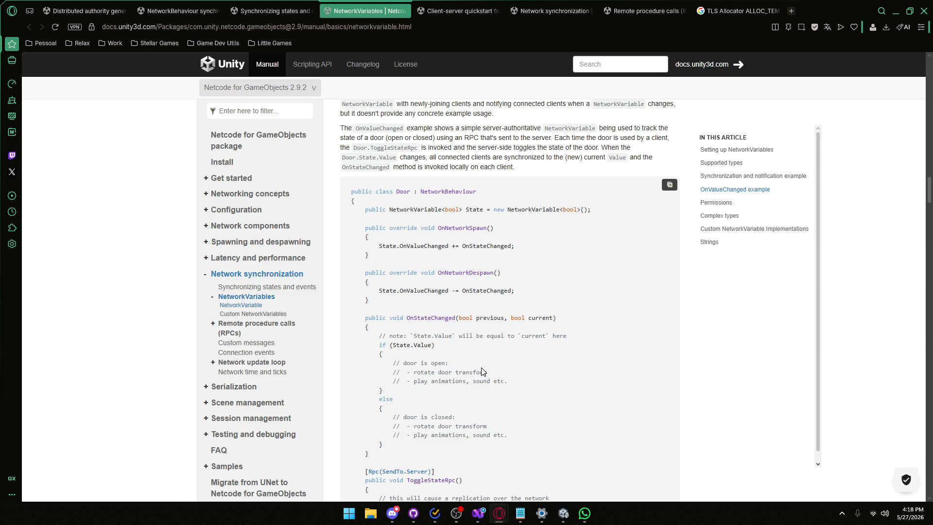
pyautogui.scroll(1, 482, 372)
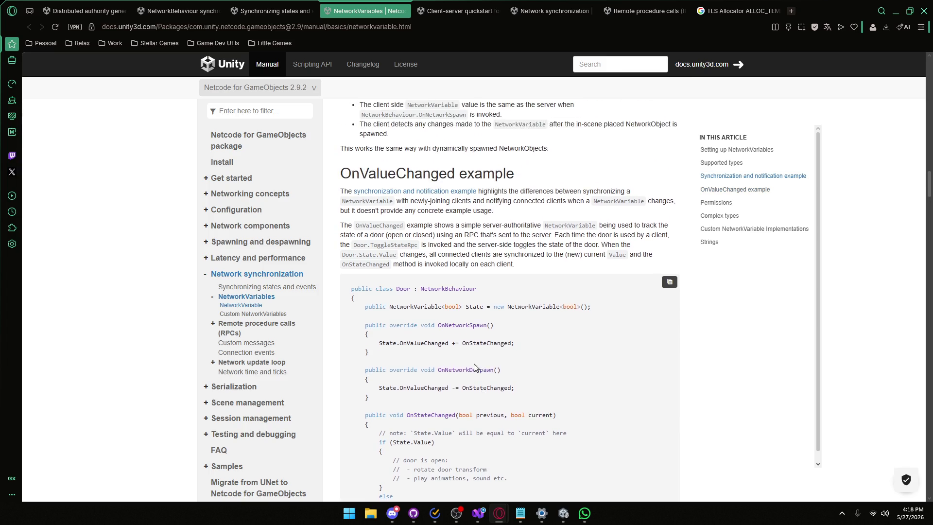
pyautogui.scroll(2, 476, 368)
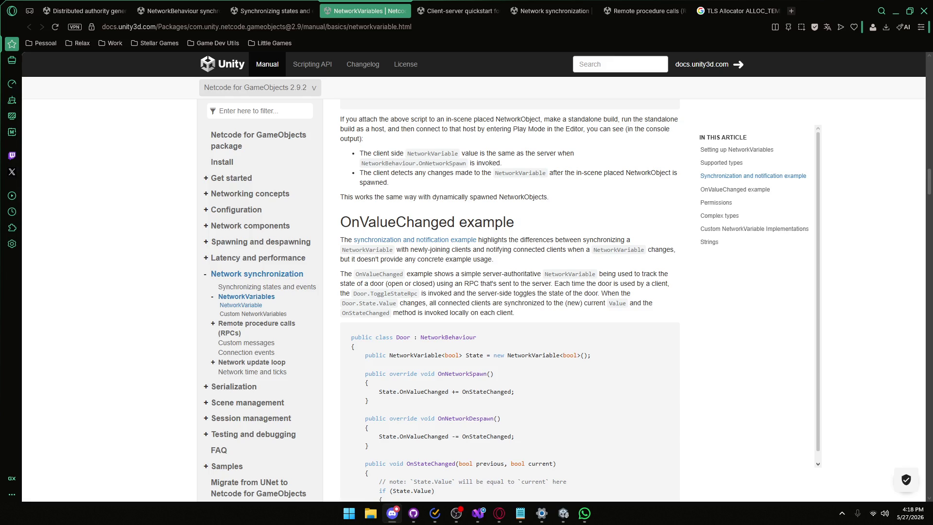
pyautogui.scroll(-9, 412, 332)
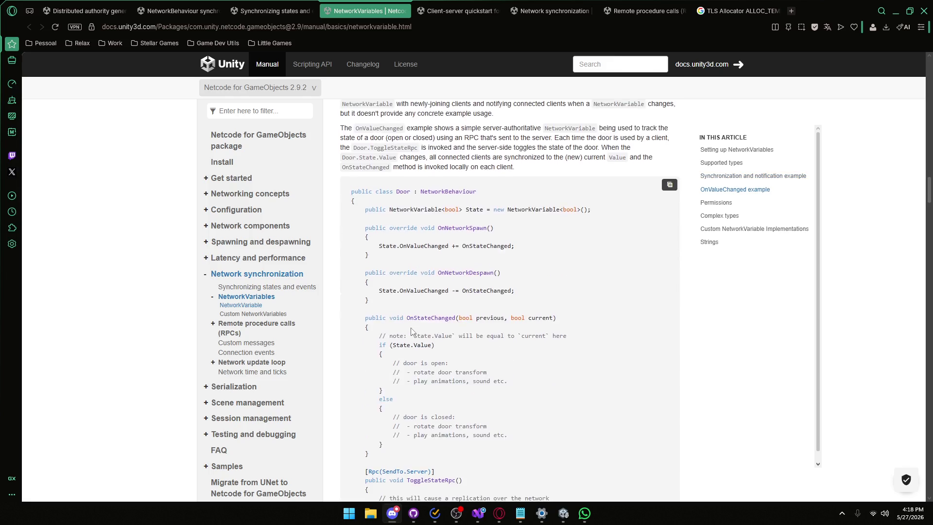
pyautogui.scroll(-1, 412, 331)
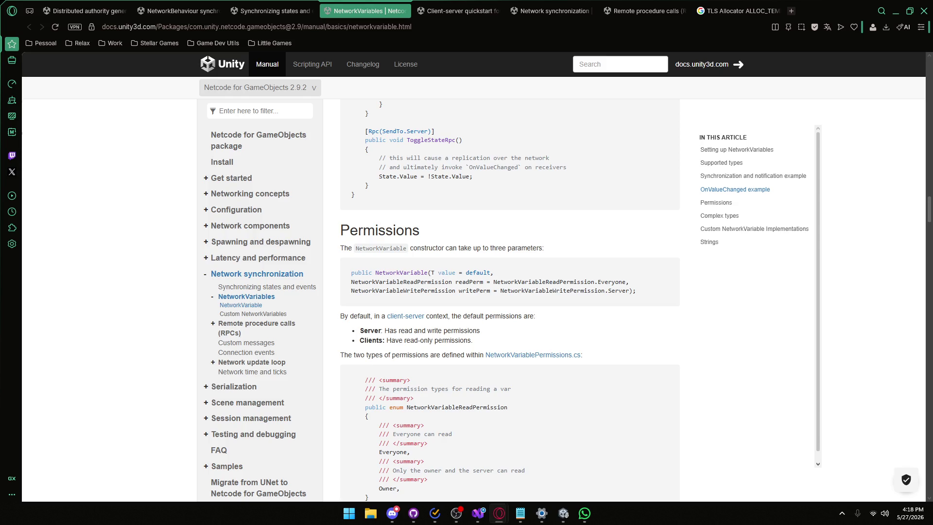
pyautogui.scroll(-1, 718, 308)
pyautogui.scroll(-3, 486, 307)
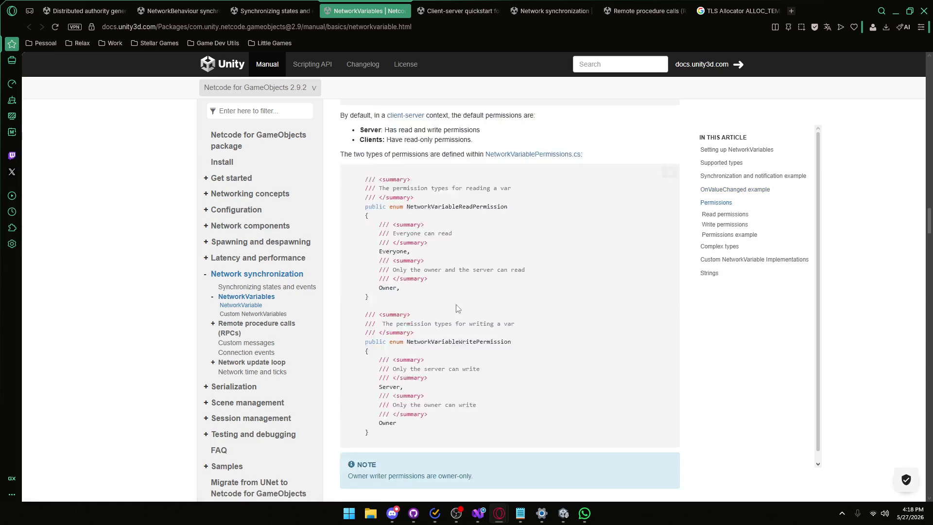
pyautogui.scroll(-8, 457, 308)
pyautogui.scroll(-12, 403, 282)
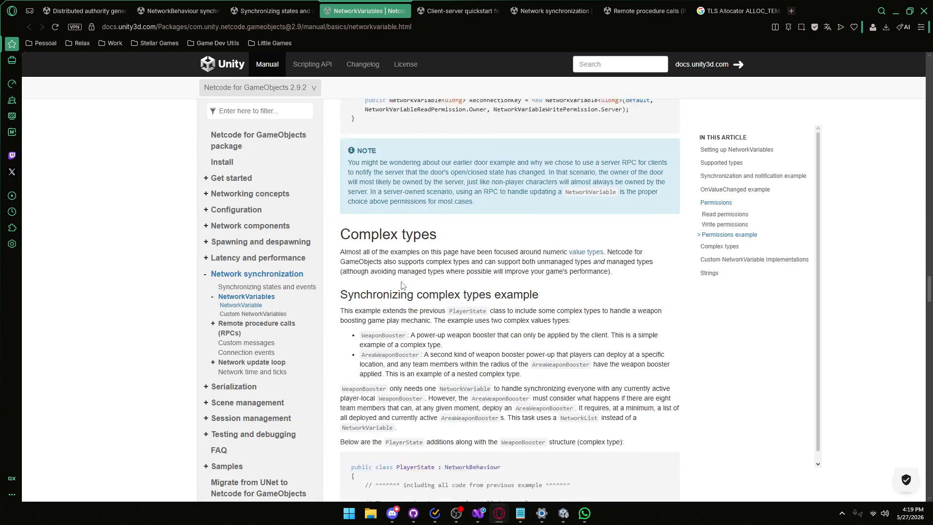
pyautogui.scroll(-1, 401, 286)
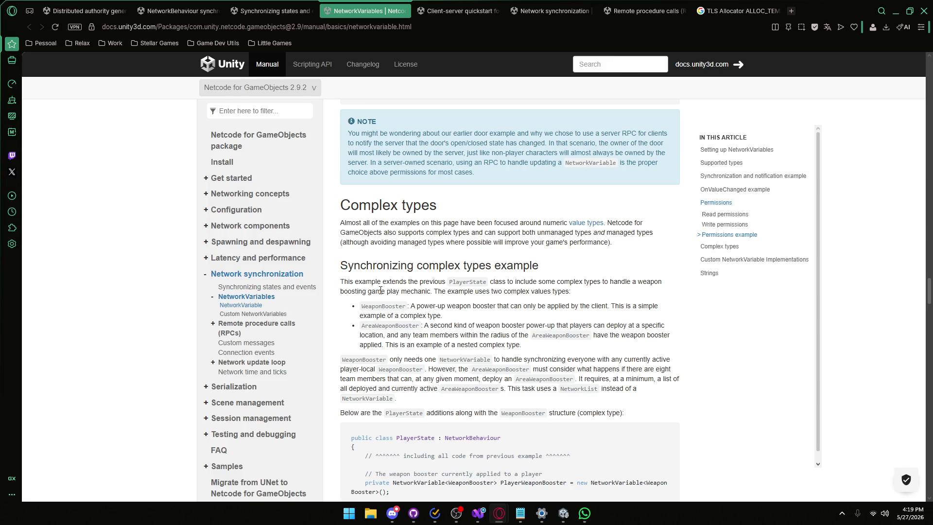
pyautogui.doubleClick(394, 306)
pyautogui.click(446, 305)
pyautogui.scroll(-1, 562, 361)
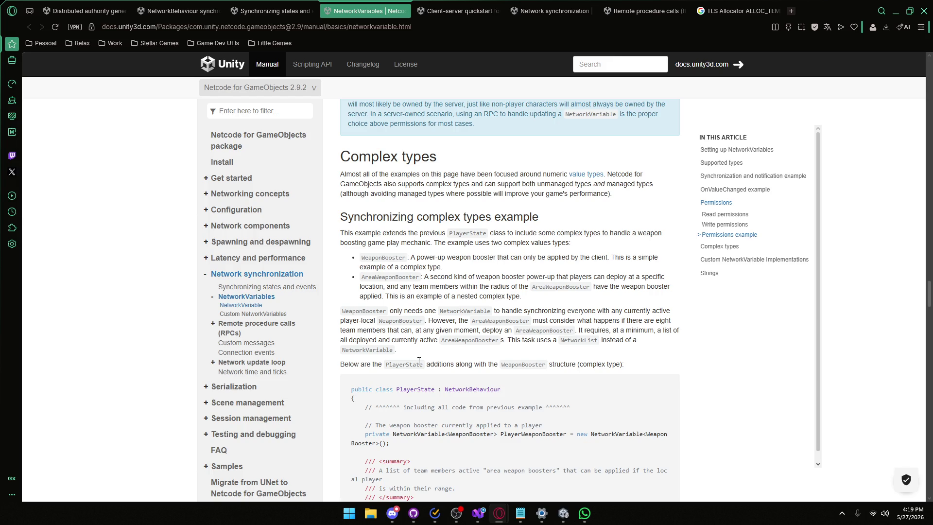
pyautogui.scroll(-1, 409, 354)
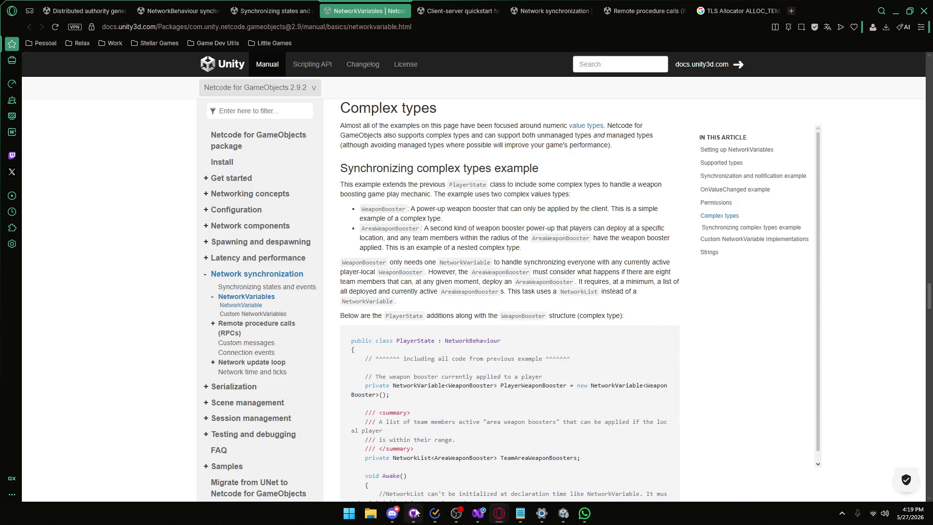
pyautogui.moveTo(414, 515)
pyautogui.scroll(-3, 457, 372)
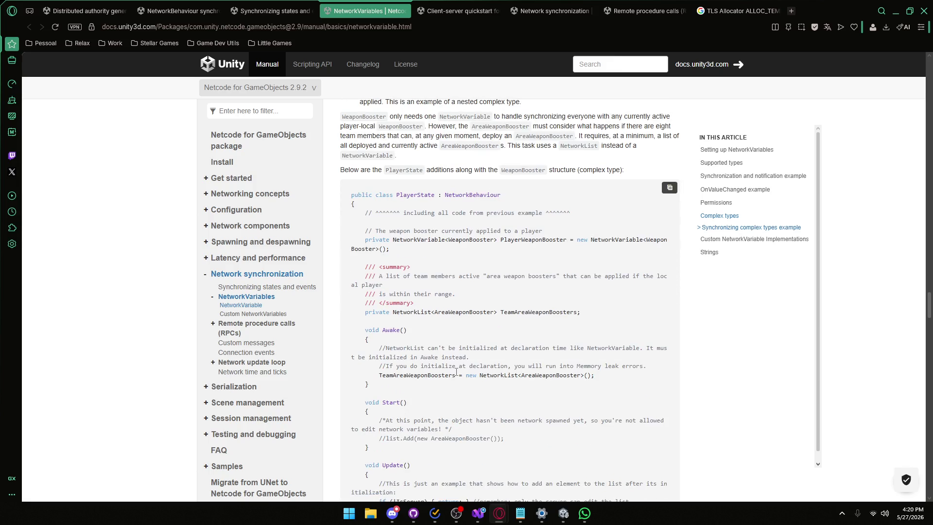
pyautogui.scroll(-2, 466, 340)
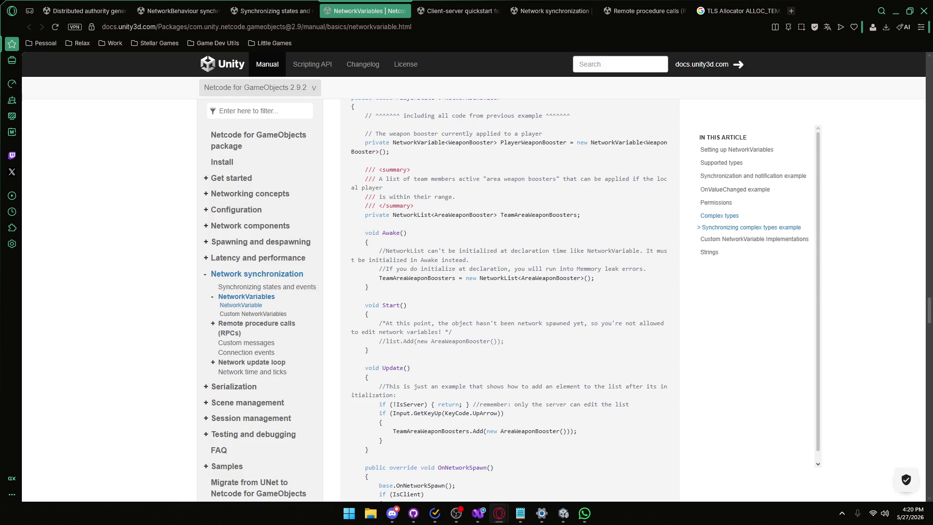
pyautogui.scroll(-3, 433, 358)
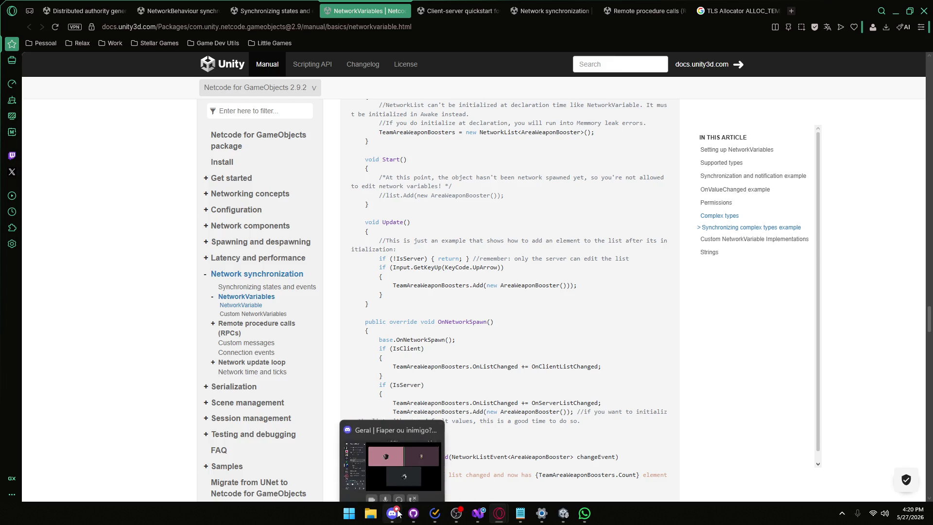
pyautogui.scroll(-10, 555, 381)
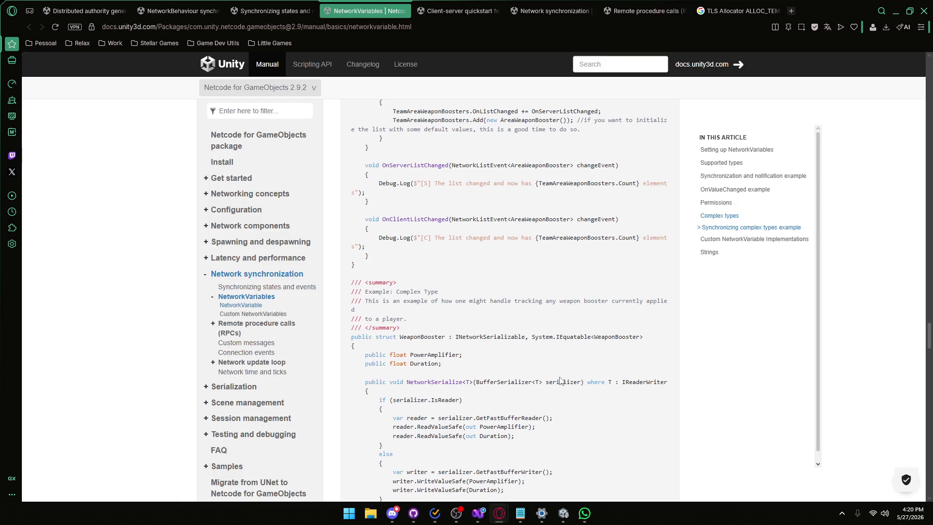
pyautogui.scroll(-9, 555, 381)
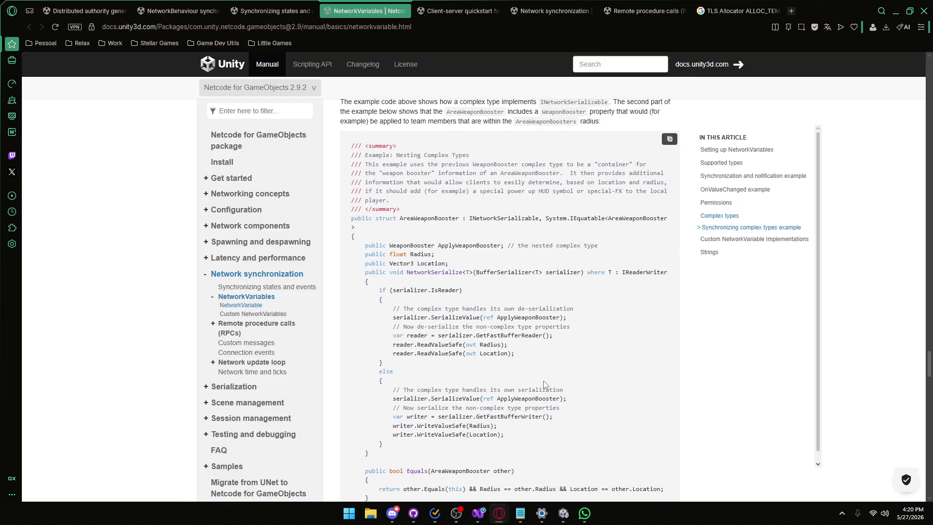
pyautogui.scroll(-20, 541, 384)
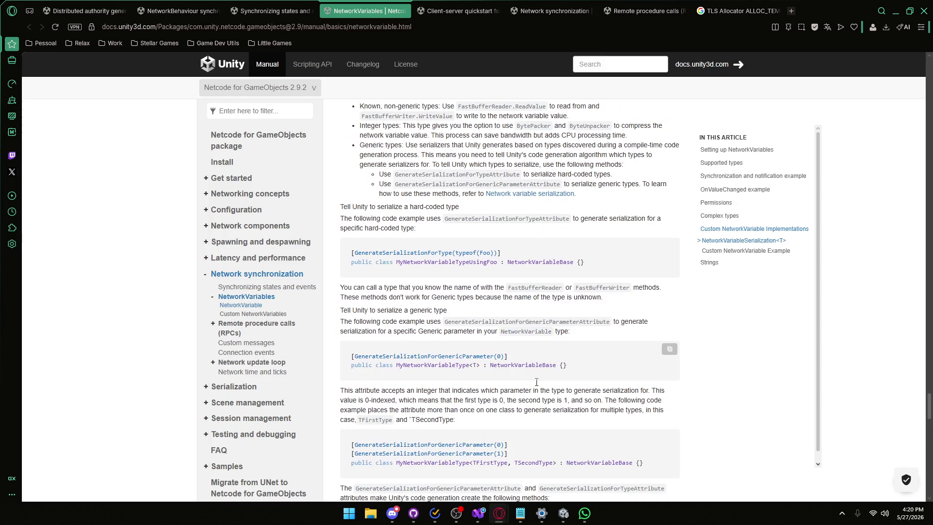
pyautogui.scroll(-1, 537, 385)
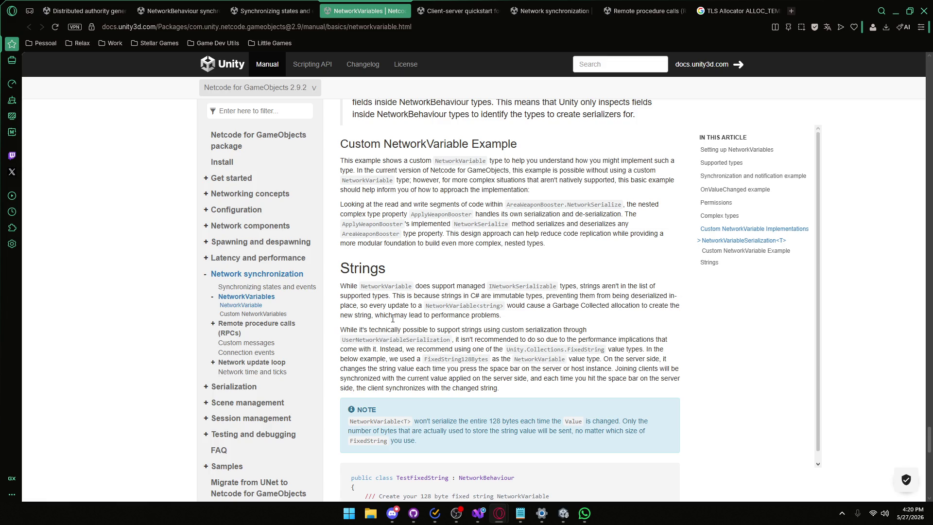
pyautogui.scroll(10, 436, 251)
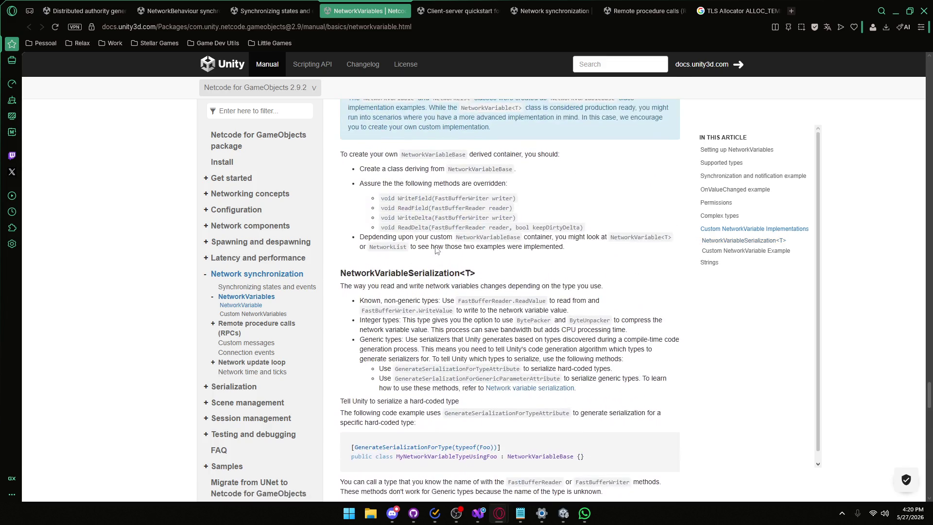
pyautogui.scroll(1, 410, 315)
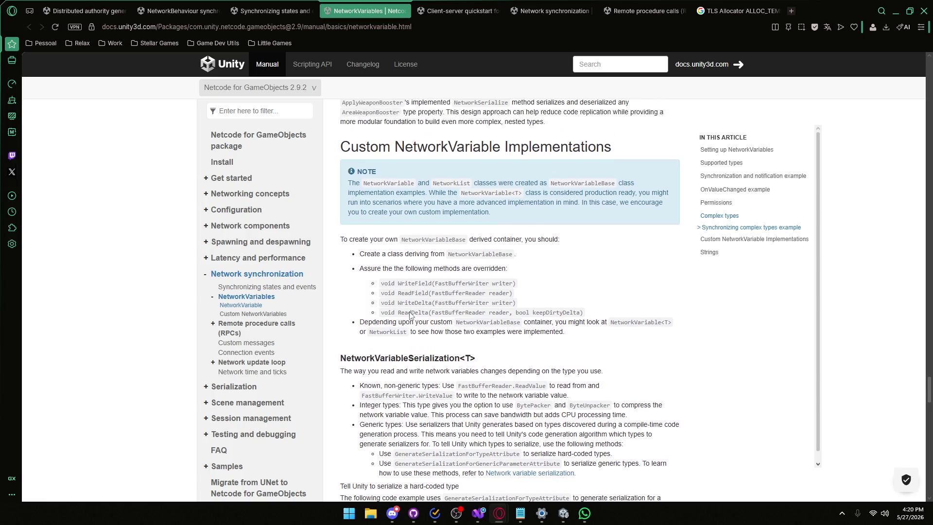
pyautogui.scroll(-4, 430, 240)
pyautogui.scroll(-20, 431, 240)
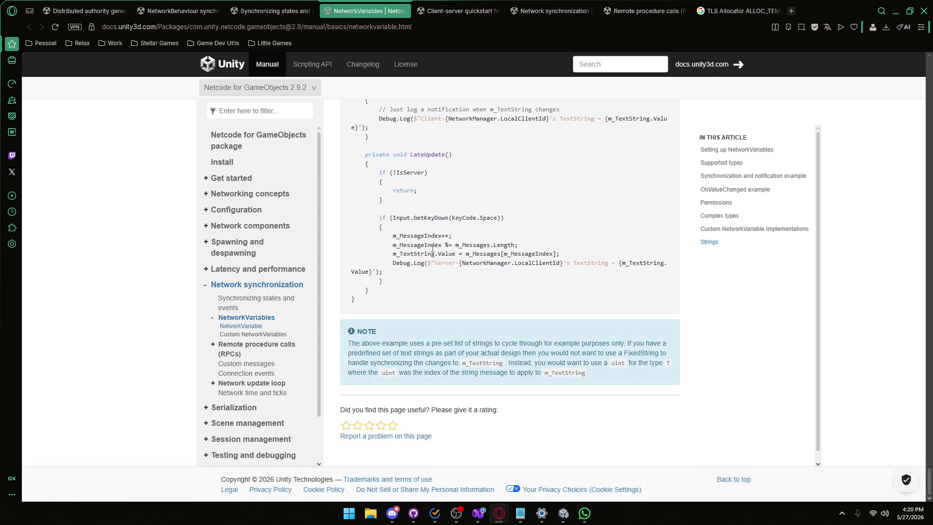
pyautogui.scroll(20, 433, 248)
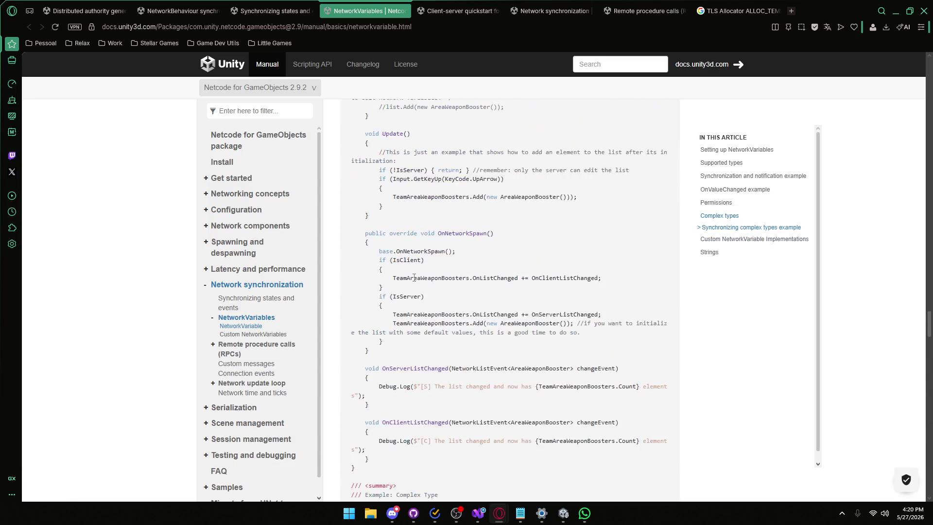
pyautogui.scroll(15, 414, 277)
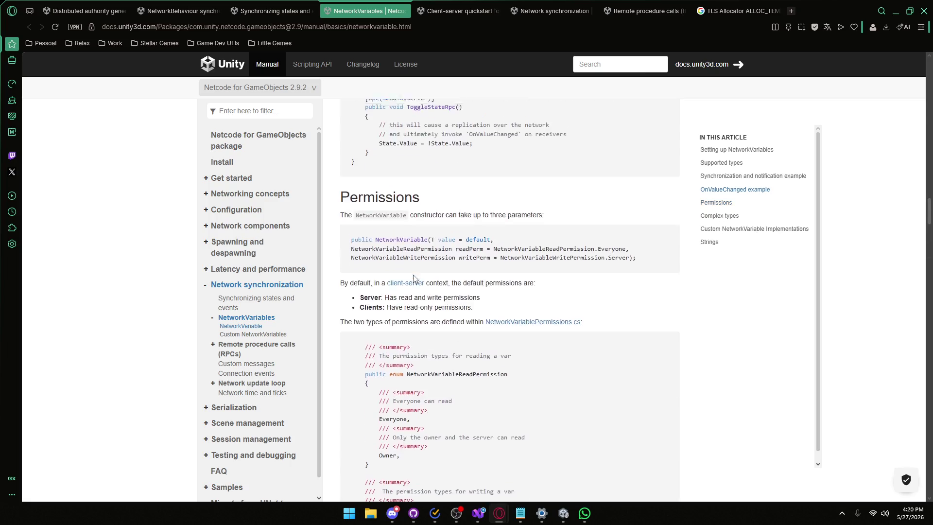
pyautogui.scroll(5, 414, 278)
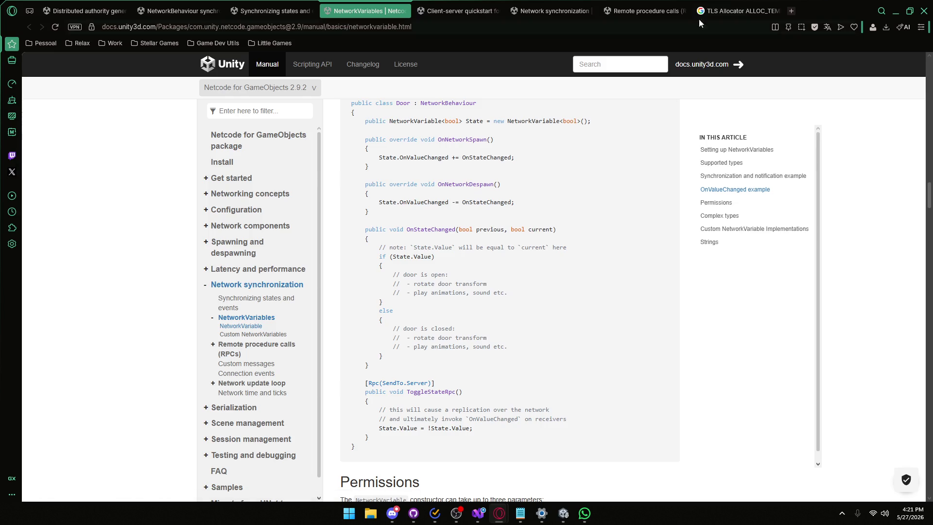
pyautogui.click(739, 11)
pyautogui.click(435, 30)
# - Search Google for 'crash bash'
pyautogui.write('b')
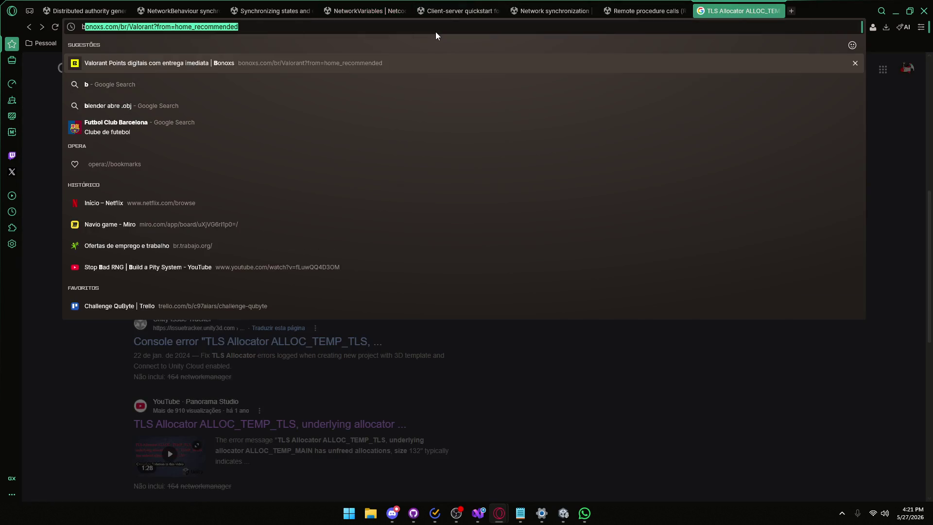
pyautogui.write('crash basch')
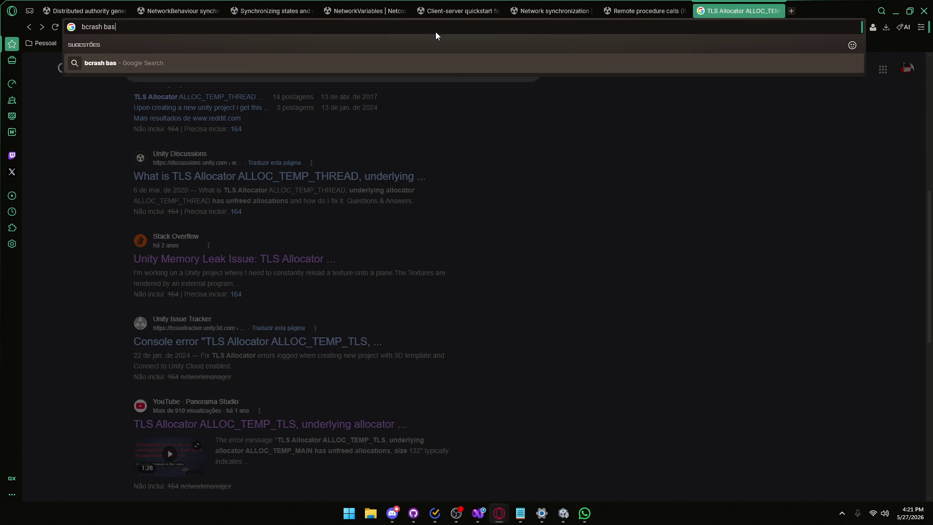
pyautogui.write('h')
pyautogui.press('Return')
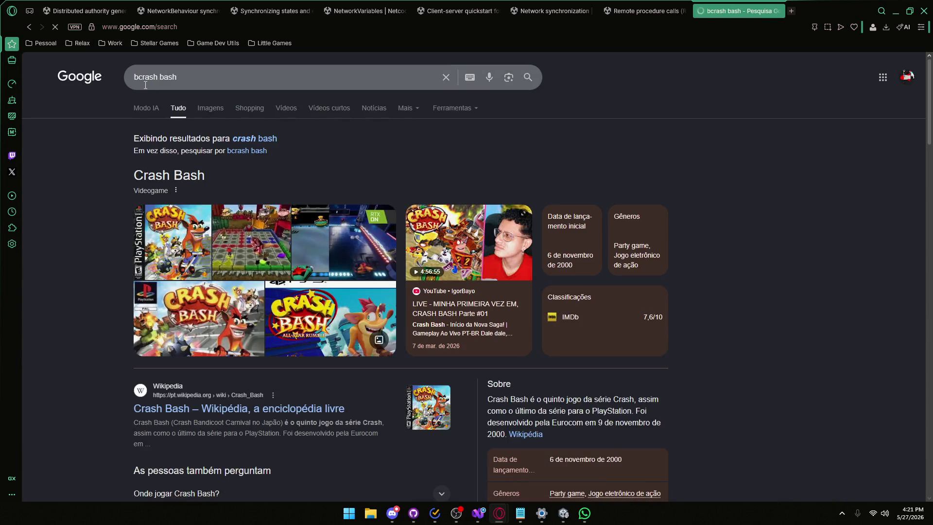
# - Preview Crash Bash gameplay, IMDb and Remake RTX images, then switch to image results
pyautogui.click(218, 220)
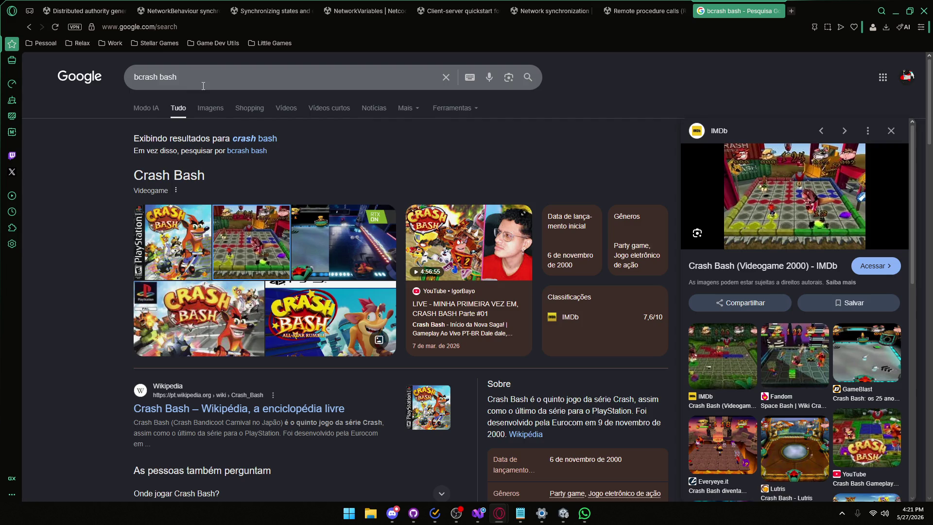
pyautogui.scroll(-5, 469, 316)
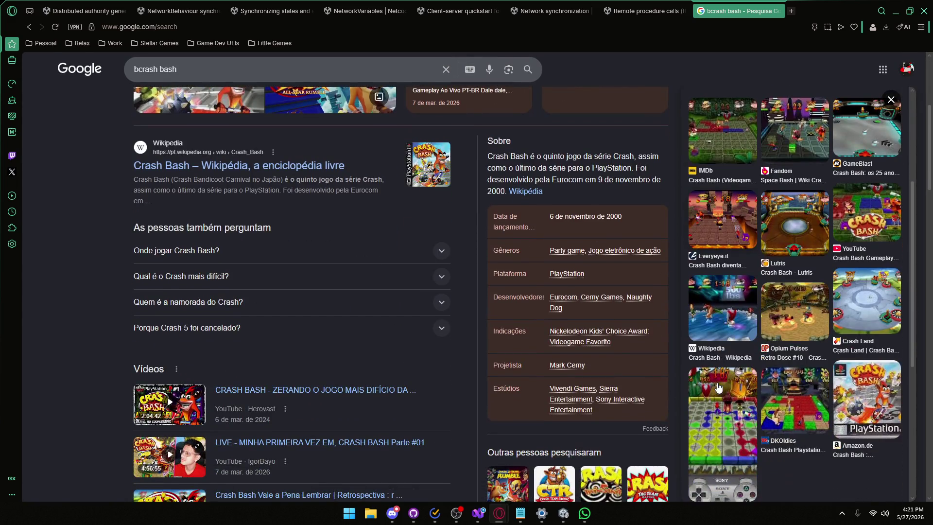
pyautogui.click(735, 406)
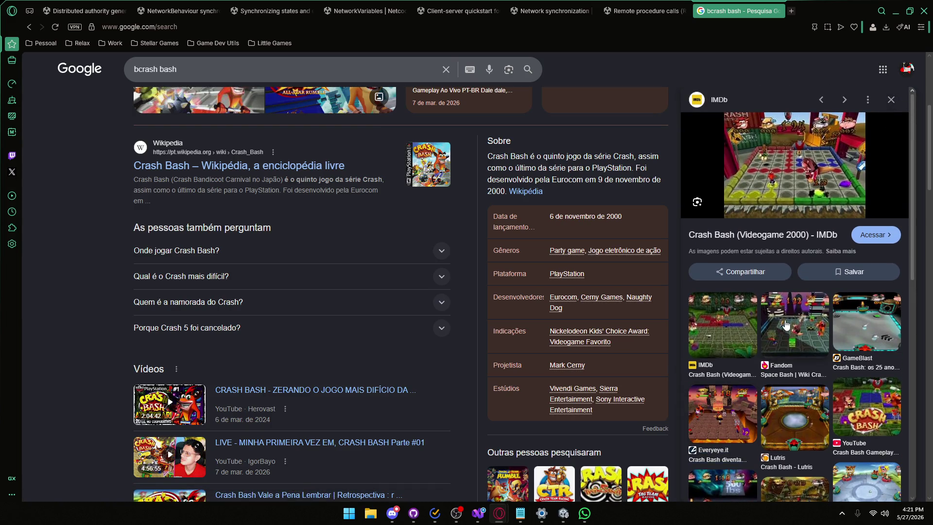
pyautogui.scroll(5, 632, 309)
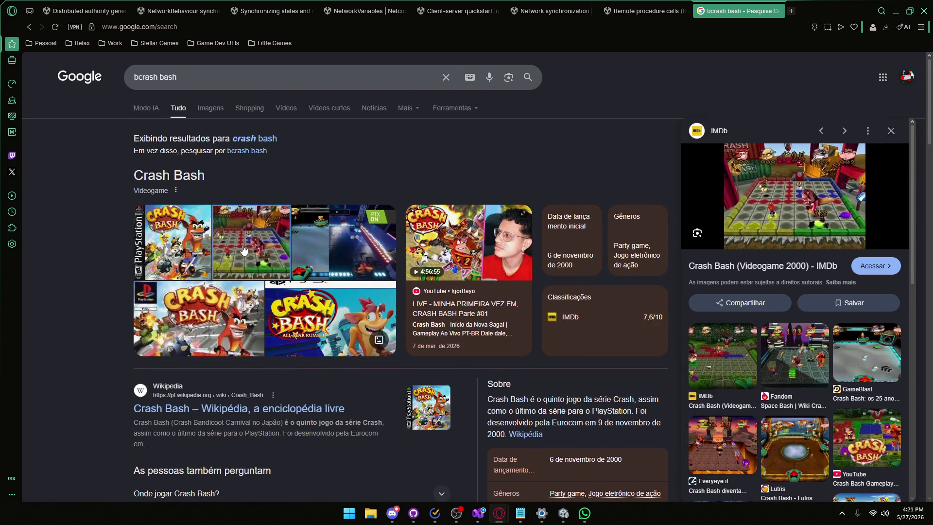
pyautogui.click(364, 247)
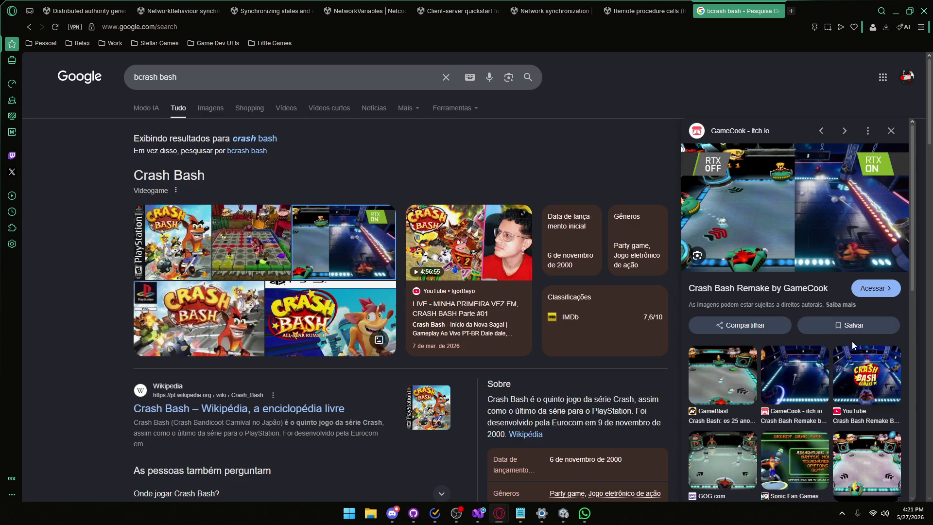
pyautogui.click(814, 384)
pyautogui.click(209, 110)
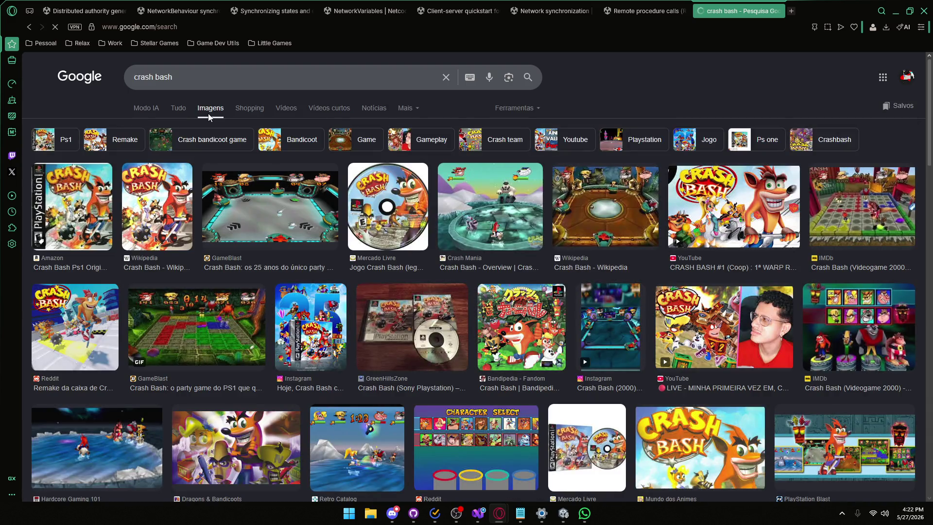
# - Preview the GameBlast arena, Crash Bash - Lutris, and CRASH BASH #1 (Coop) images
pyautogui.click(250, 214)
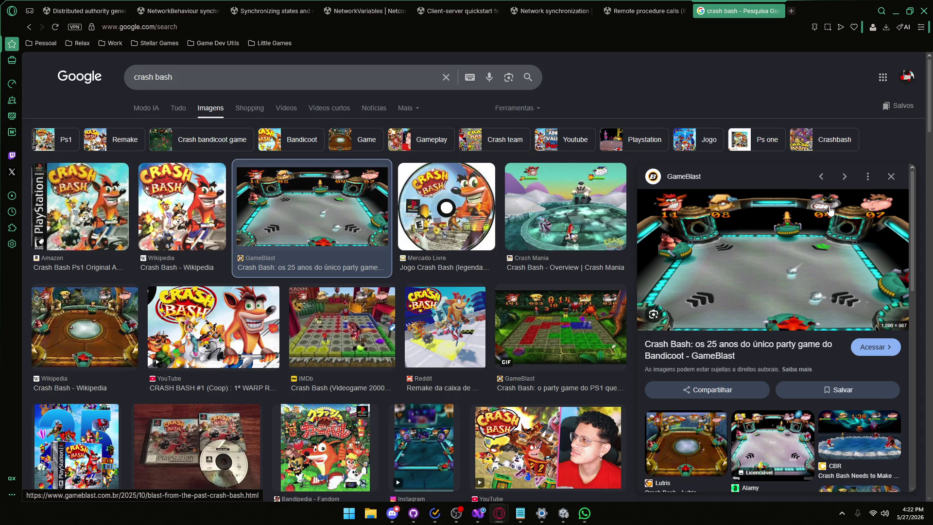
pyautogui.scroll(-3, 686, 340)
pyautogui.click(685, 340)
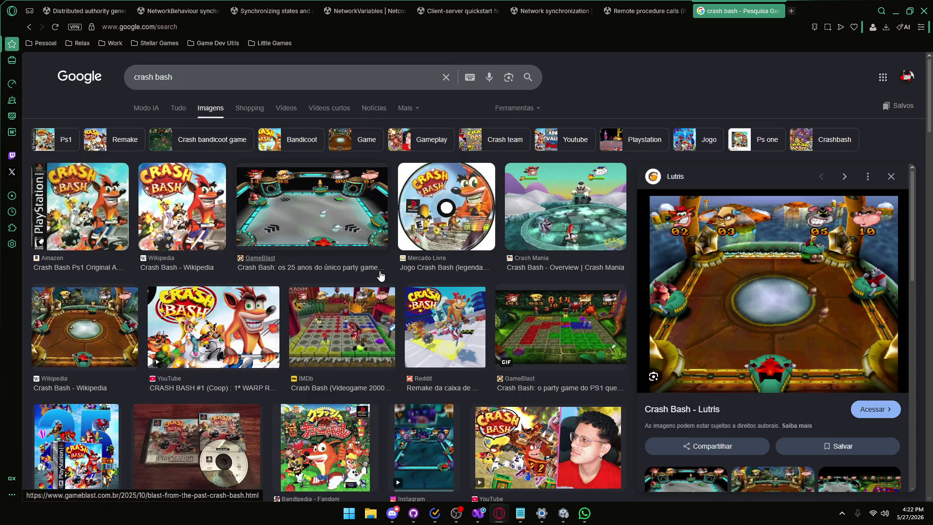
pyautogui.click(273, 301)
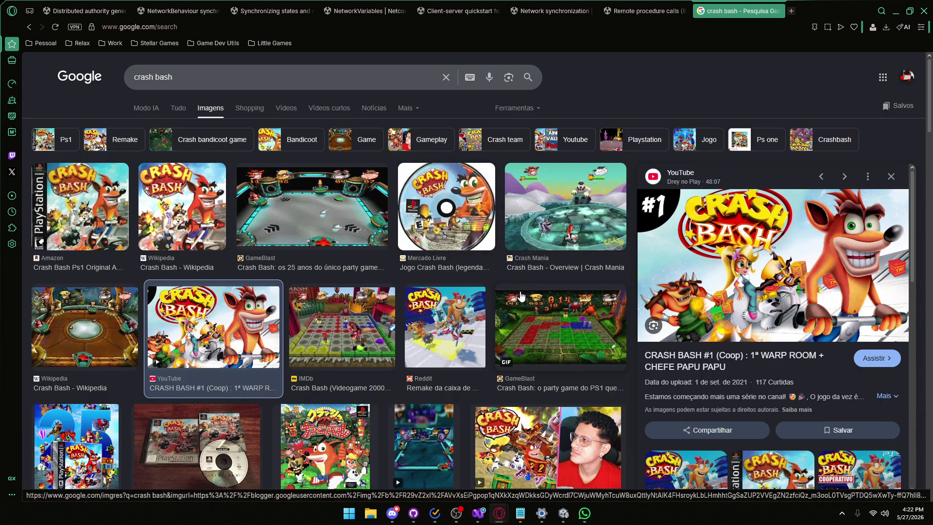
# - Reopen the GameBlast preview, then bring Discord forward and enlarge its window to full screen
pyautogui.click(345, 227)
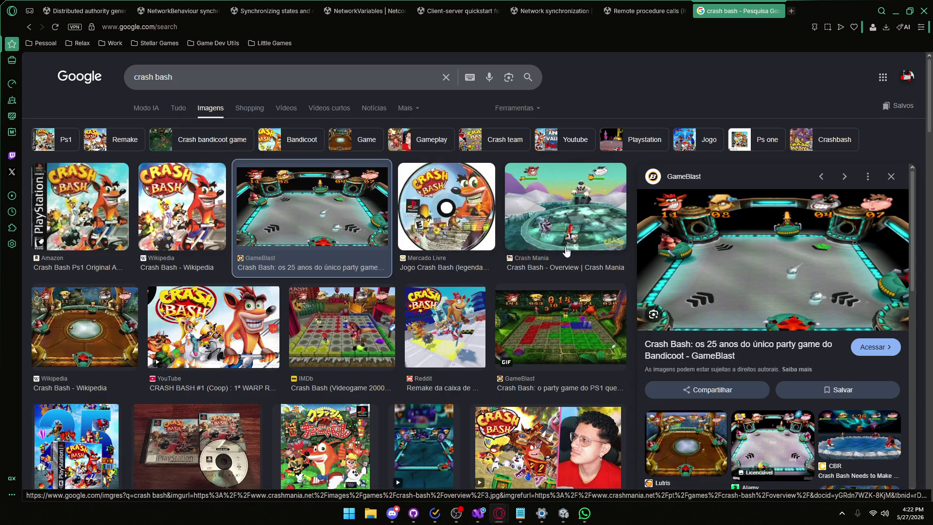
pyautogui.scroll(-3, 537, 233)
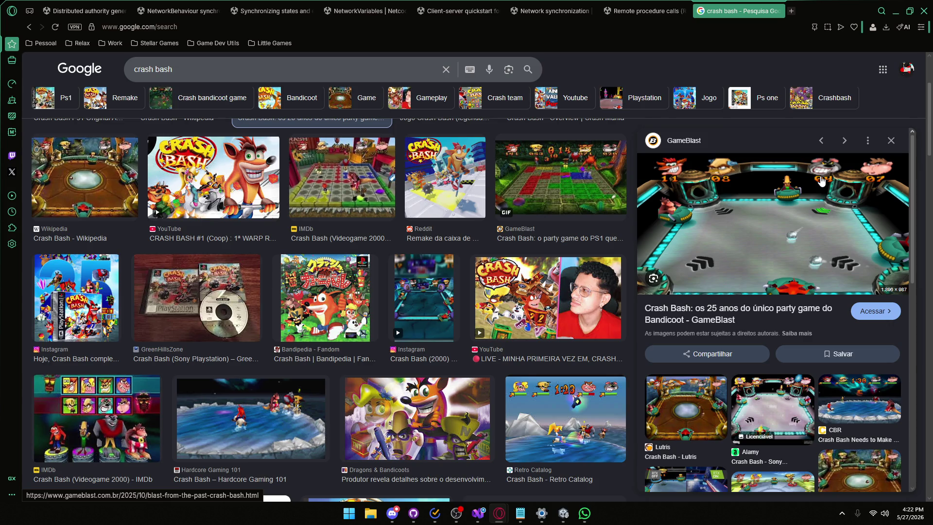
pyautogui.scroll(-5, 519, 329)
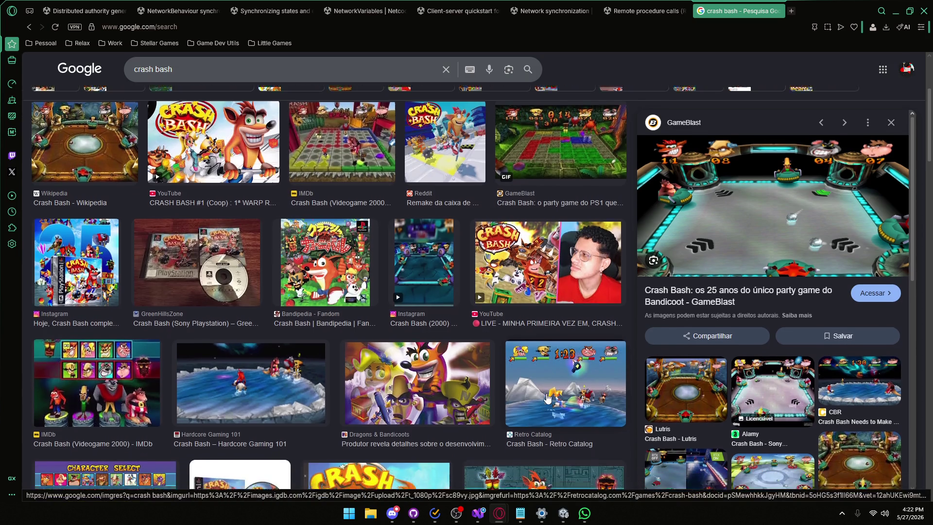
pyautogui.scroll(5, 518, 330)
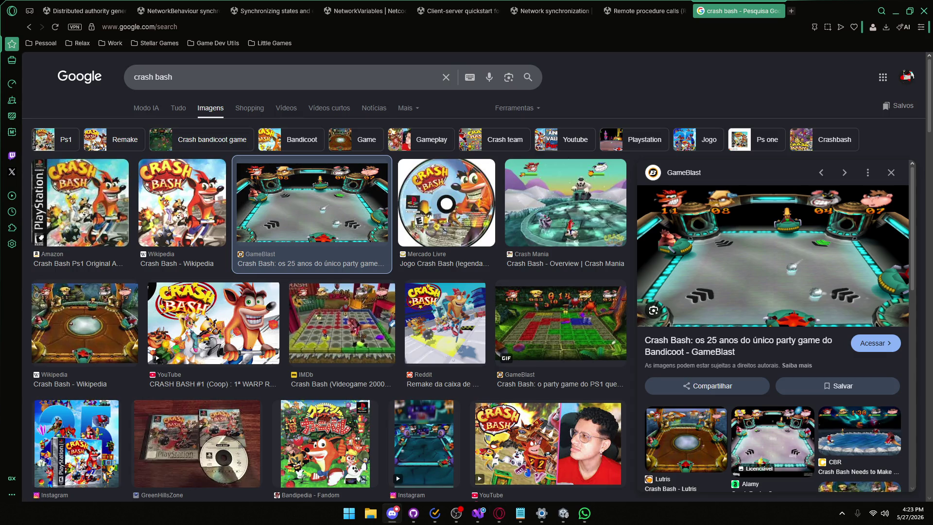
pyautogui.click(392, 513)
pyautogui.moveTo(729, 265)
pyautogui.mouseDown()
pyautogui.moveTo(527, 57)
pyautogui.moveTo(529, 5)
pyautogui.moveTo(517, 75)
pyautogui.moveTo(535, 1)
pyautogui.mouseUp()
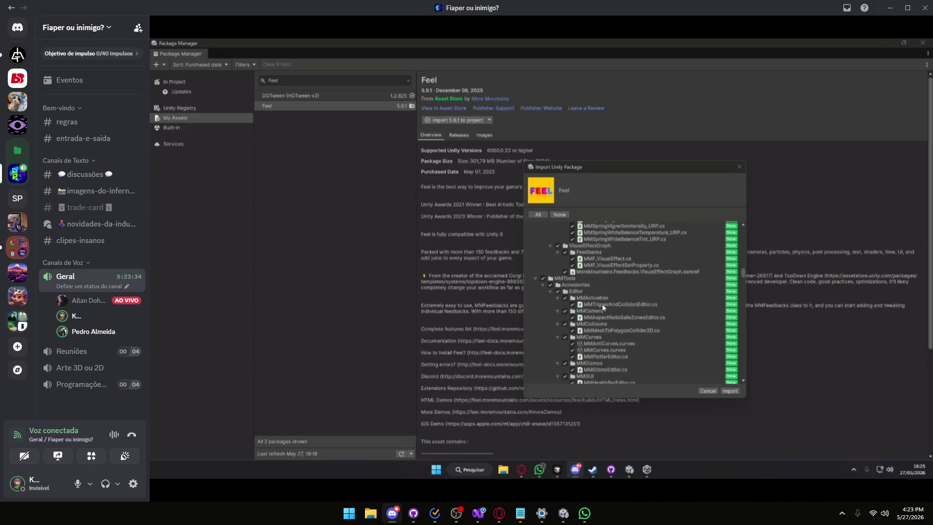
# - Scroll through the Feel package's import tree and uncheck the Demos folder
pyautogui.moveTo(590, 278)
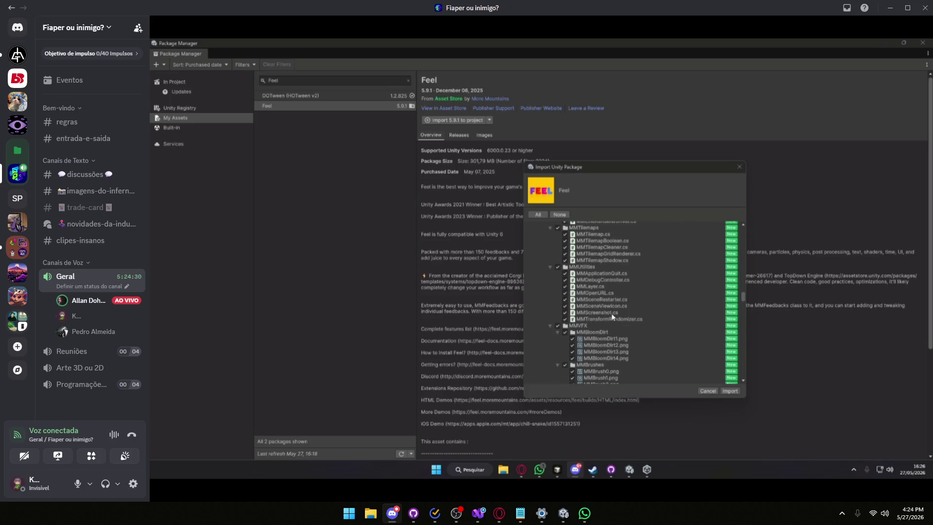
pyautogui.scroll(-10, 662, 311)
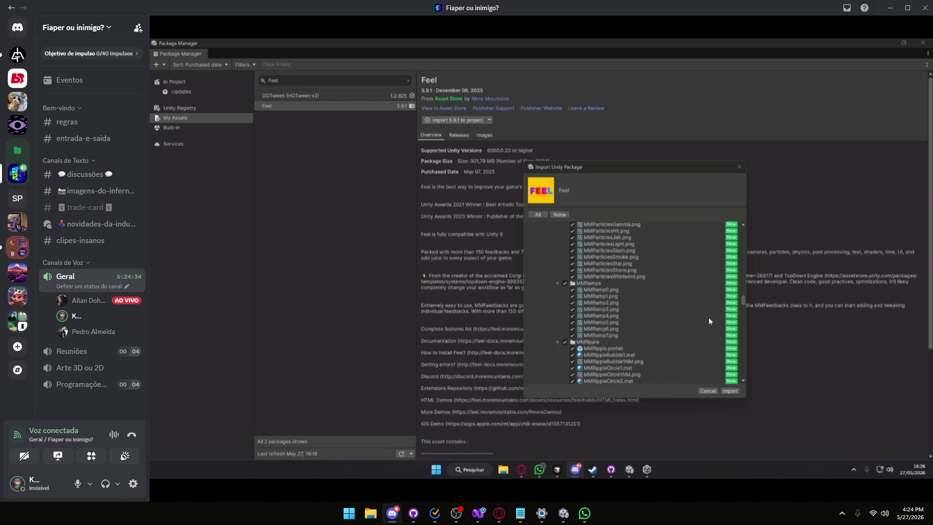
pyautogui.scroll(-6, 711, 315)
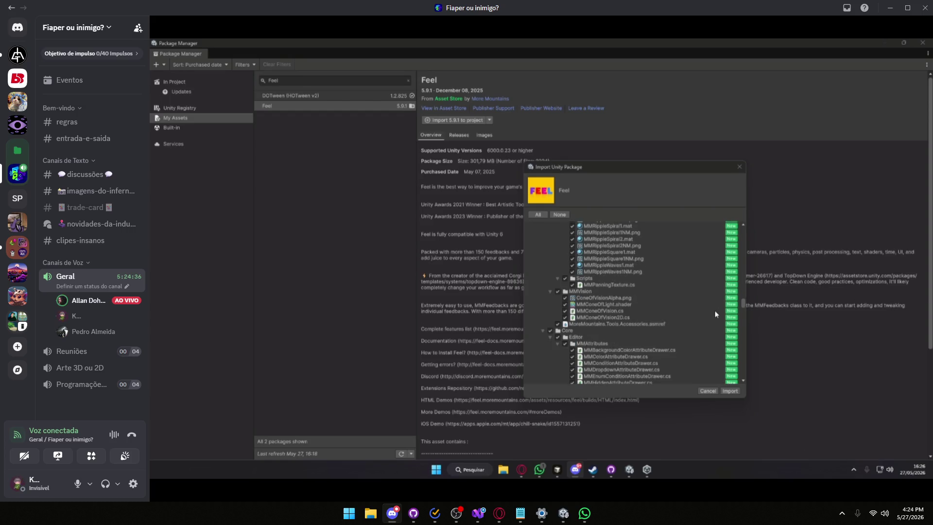
pyautogui.scroll(-5, 710, 313)
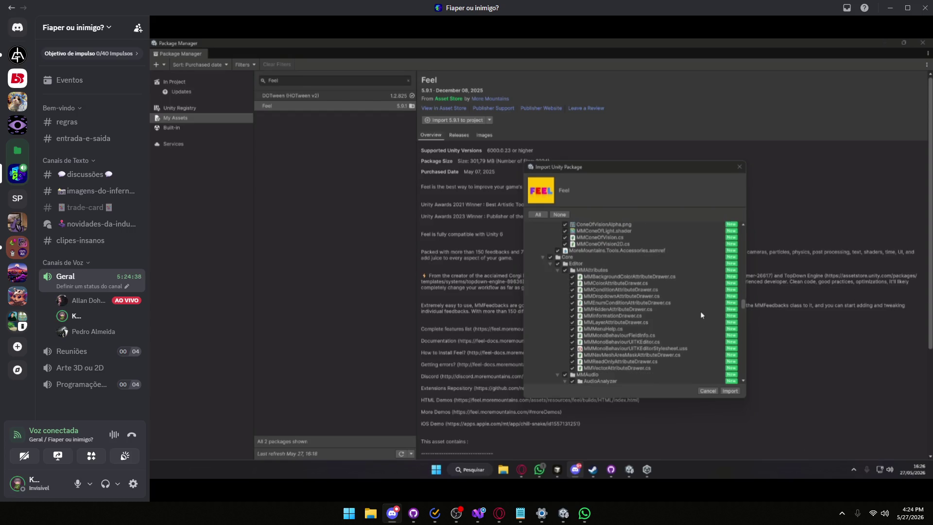
pyautogui.scroll(-3, 698, 309)
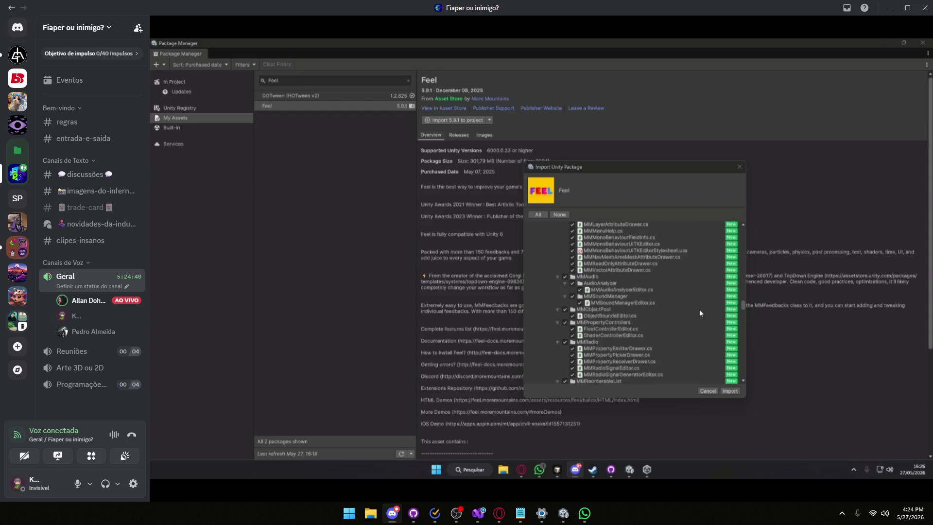
pyautogui.scroll(-3, 698, 309)
pyautogui.scroll(-10, 700, 314)
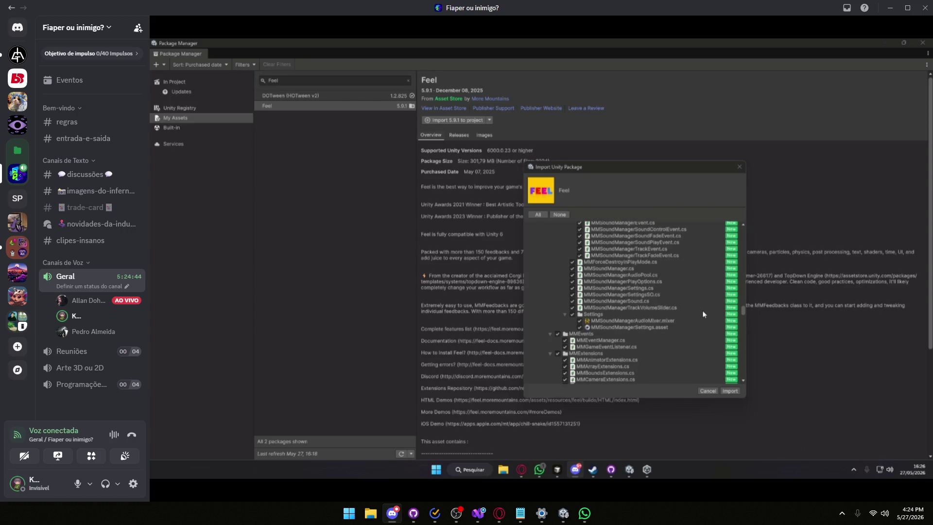
pyautogui.scroll(-10, 702, 314)
pyautogui.scroll(-10, 703, 315)
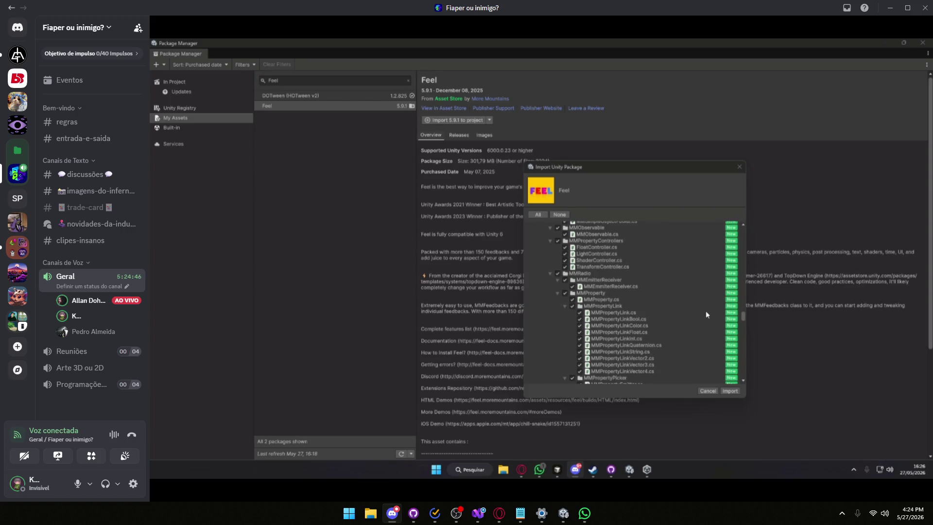
pyautogui.scroll(-5, 690, 330)
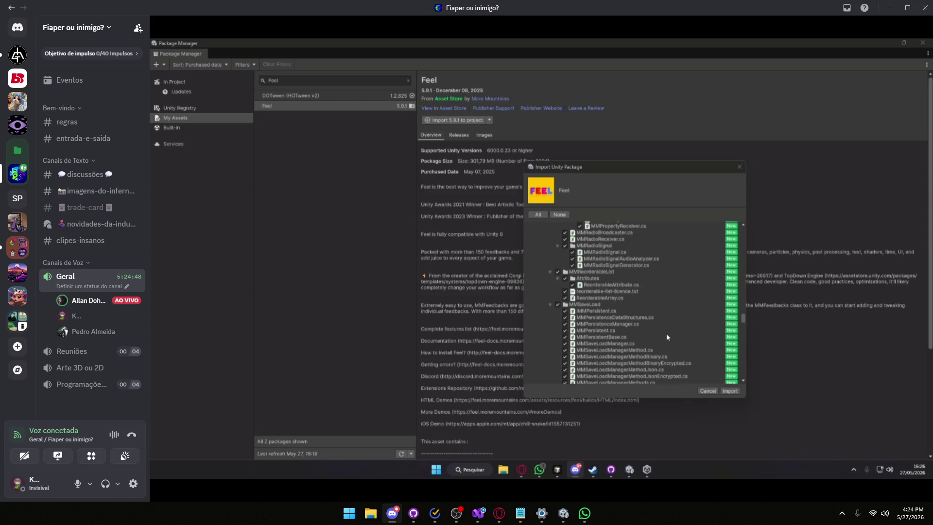
pyautogui.scroll(-10, 666, 334)
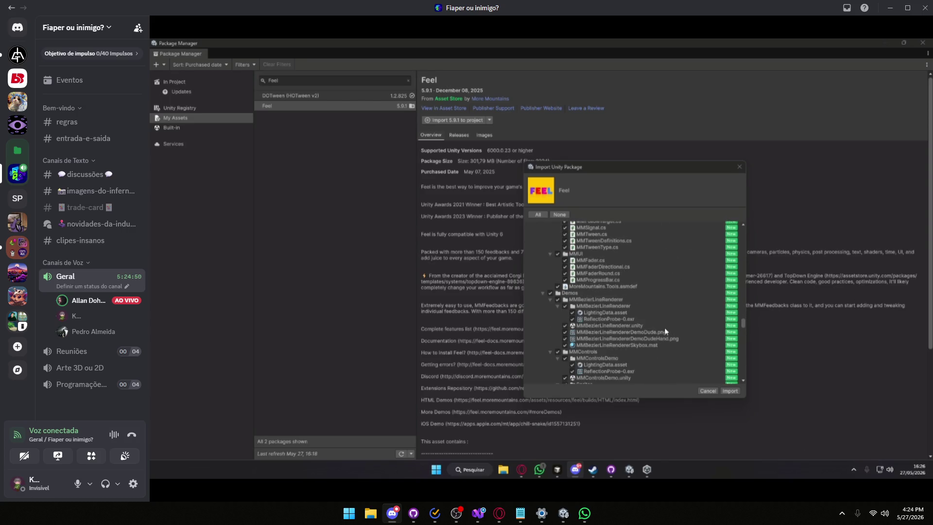
pyautogui.click(551, 295)
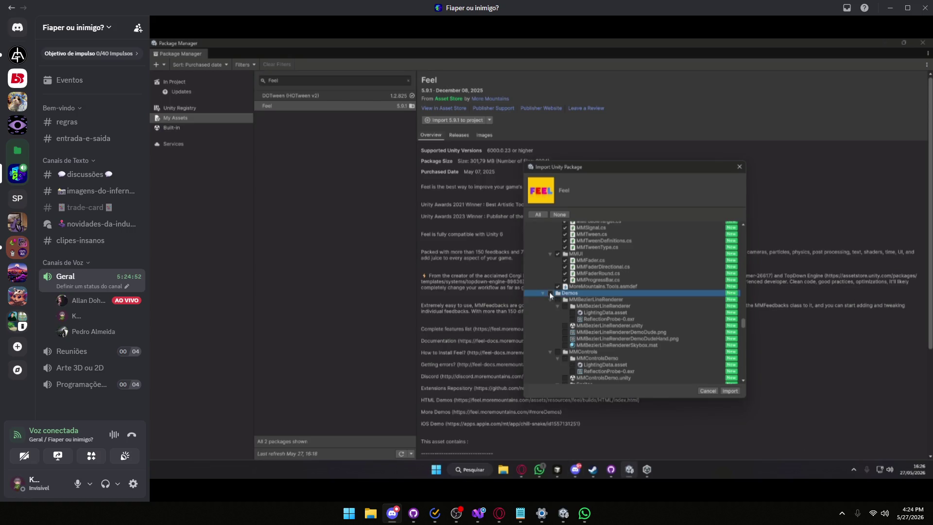
# - Collapse the Demos folder and exclude NiceVibrations' Demo folder from the import
pyautogui.click(543, 293)
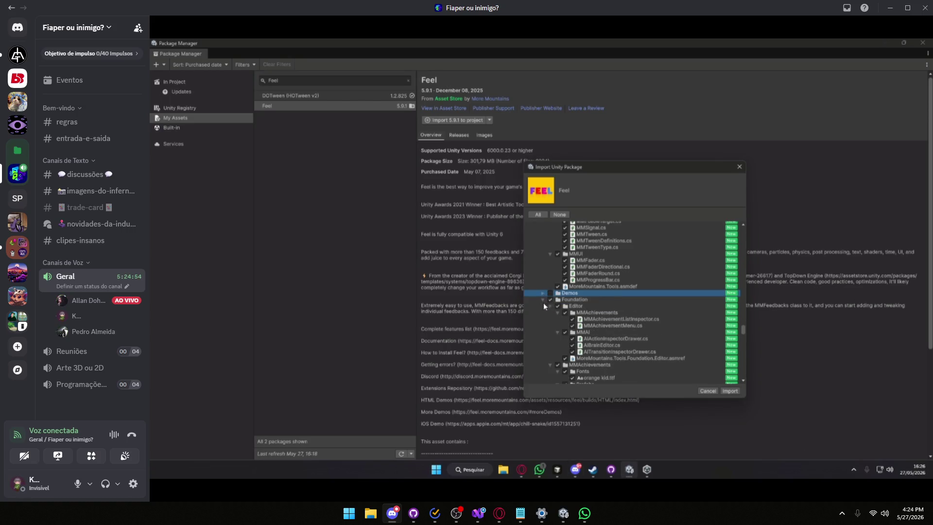
pyautogui.scroll(-5, 605, 313)
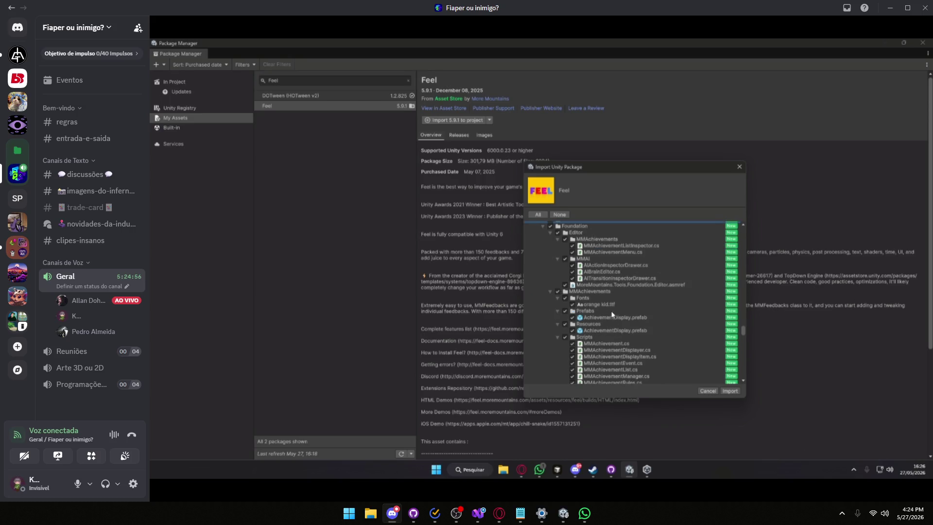
pyautogui.scroll(-10, 643, 297)
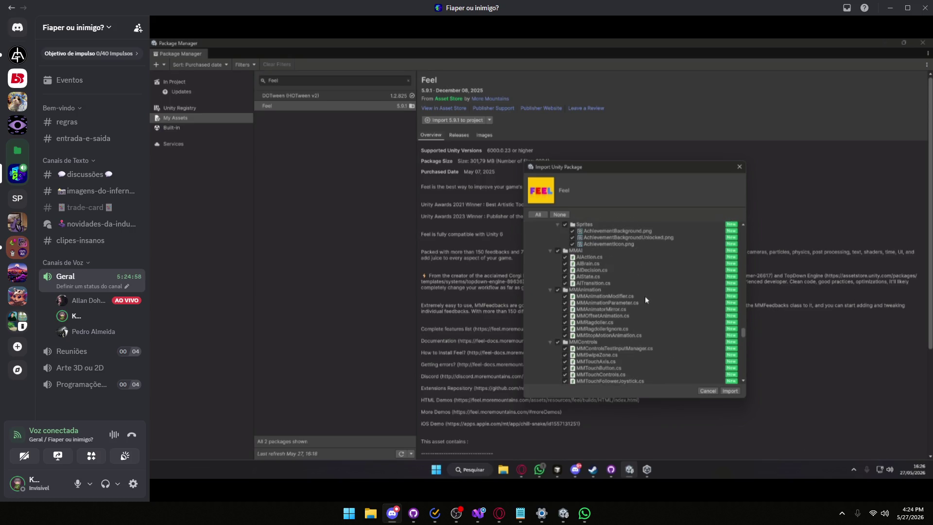
pyautogui.scroll(-2, 665, 297)
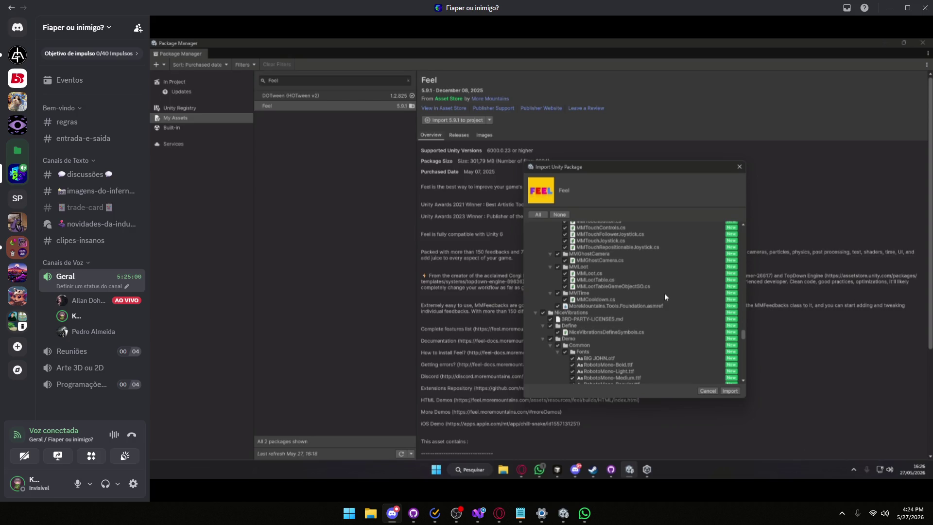
pyautogui.scroll(-2, 665, 297)
pyautogui.click(551, 290)
pyautogui.click(568, 290)
# - Collapse the Demo and HapticSamples folders and exclude the OlderVersions folder
pyautogui.scroll(-2, 602, 303)
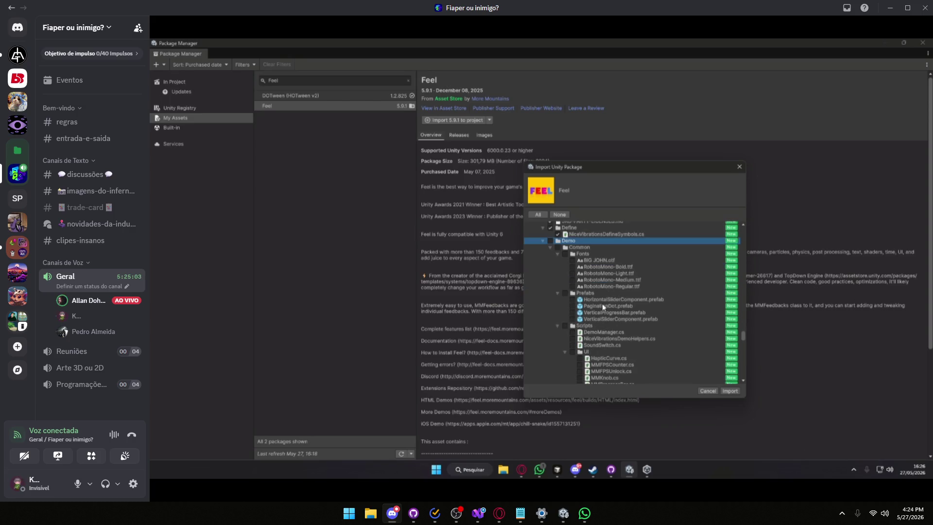
pyautogui.click(543, 241)
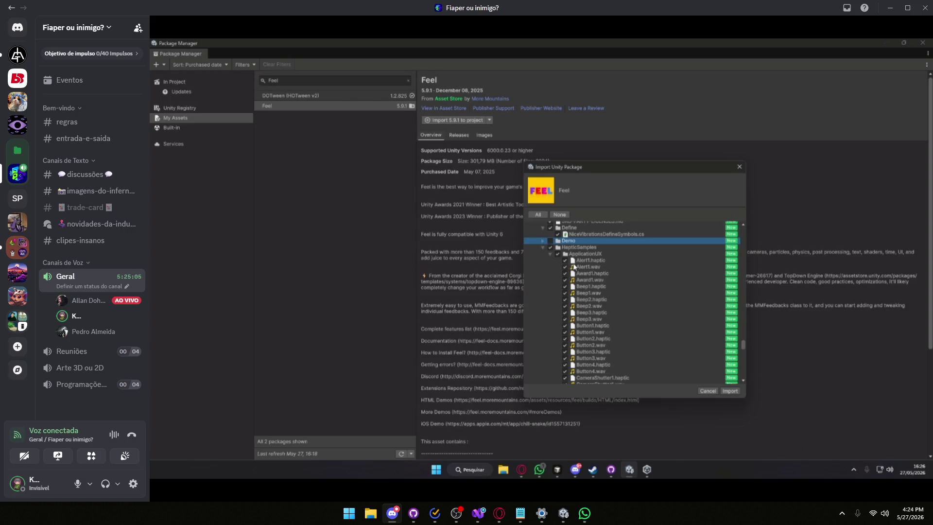
pyautogui.click(543, 248)
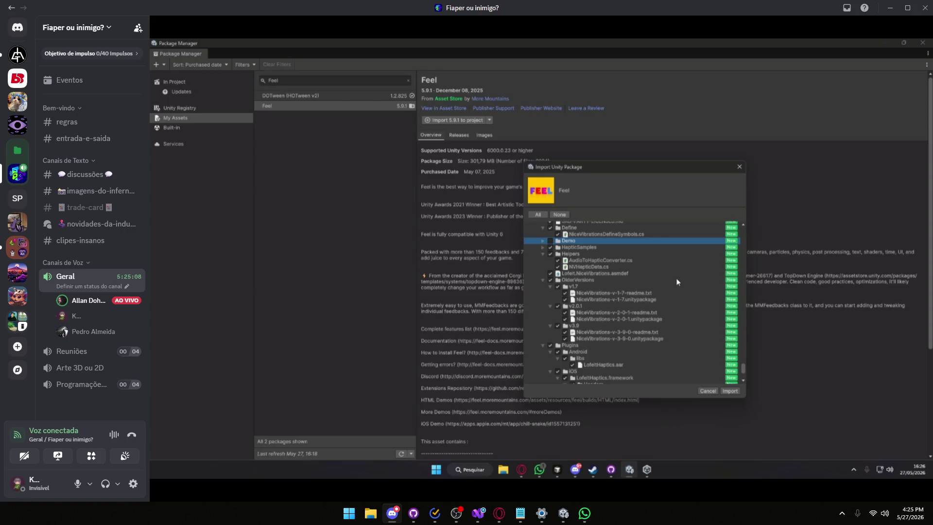
pyautogui.scroll(-2, 658, 281)
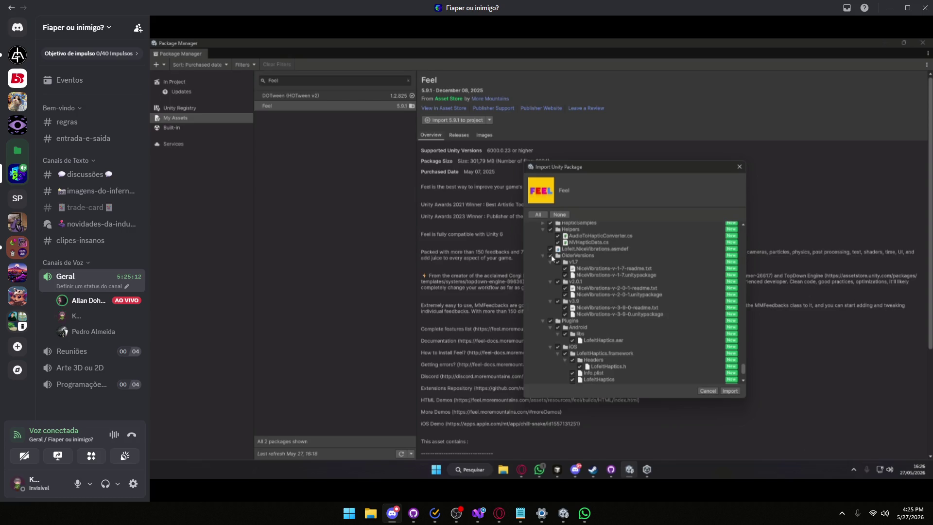
pyautogui.click(551, 256)
# - Scroll to the end of the remaining Feel file list and import it
pyautogui.scroll(-3, 635, 291)
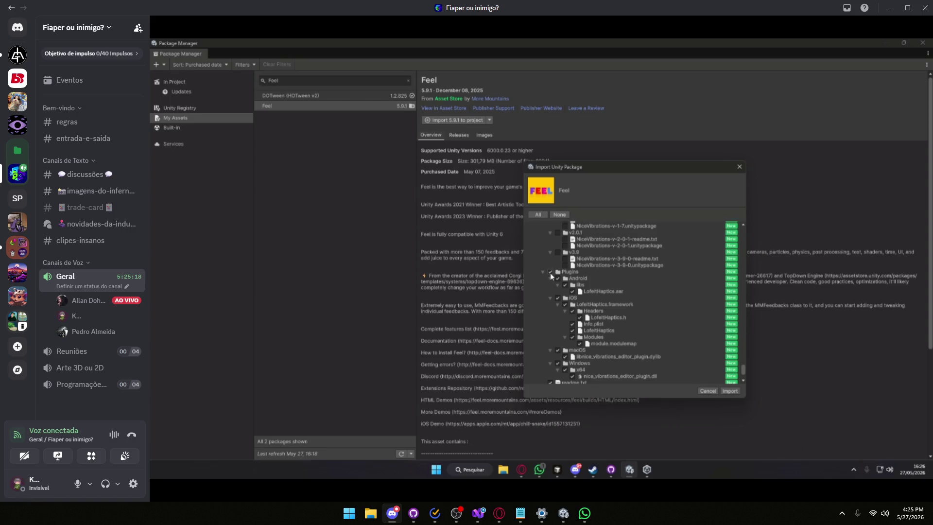
pyautogui.scroll(-3, 607, 281)
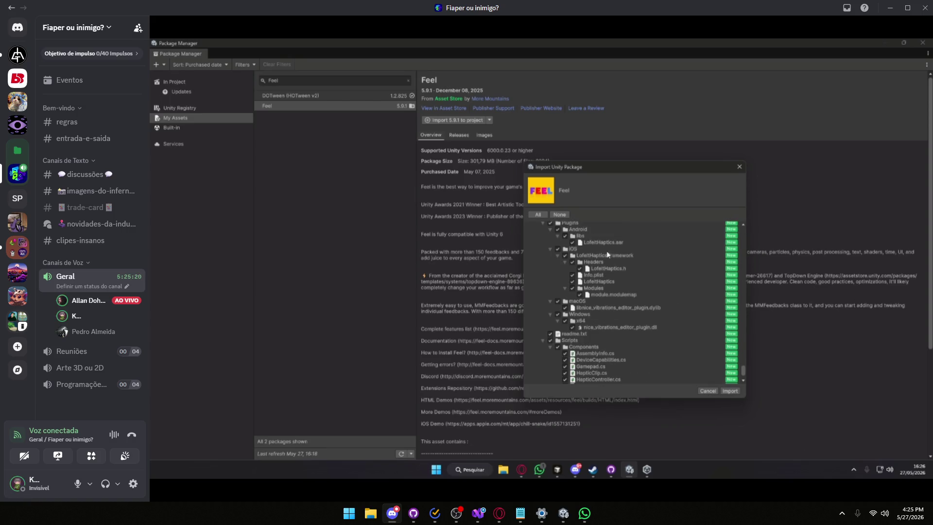
pyautogui.scroll(-2, 648, 280)
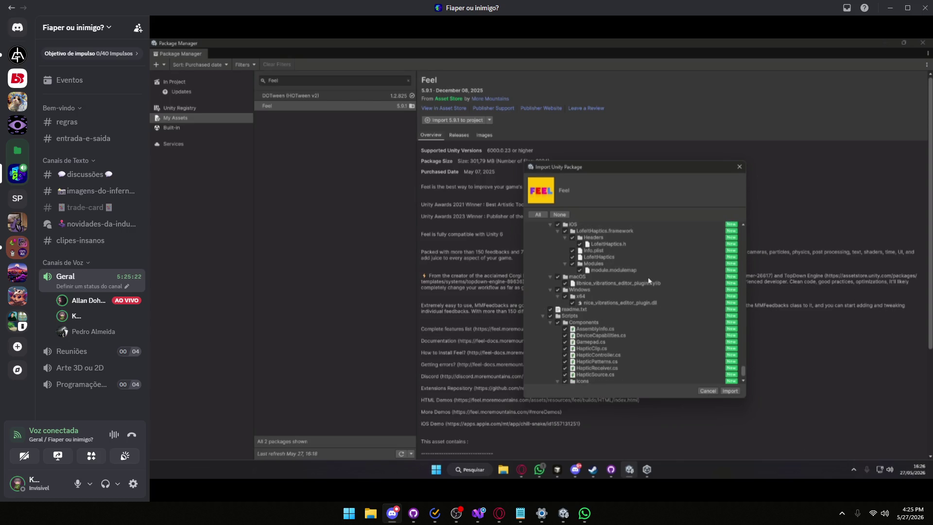
pyautogui.scroll(-2, 632, 294)
pyautogui.scroll(3, 625, 299)
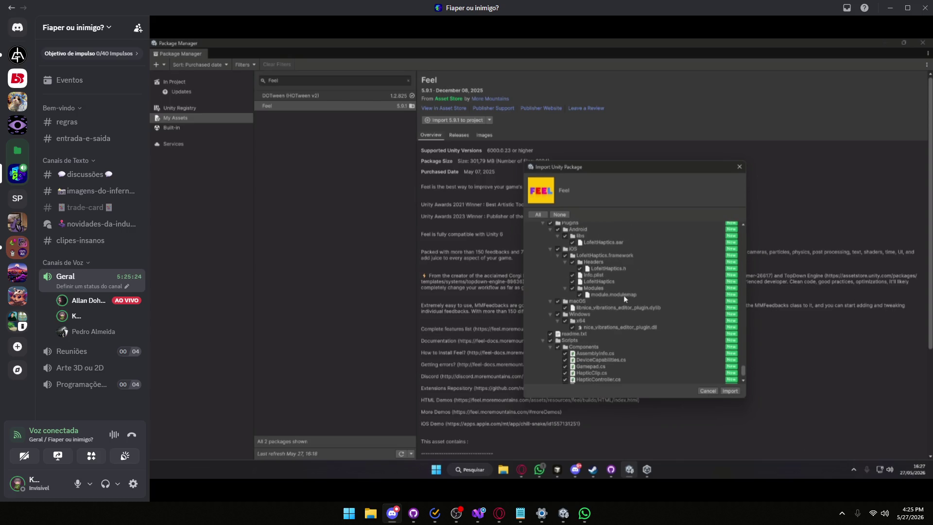
pyautogui.scroll(-3, 627, 294)
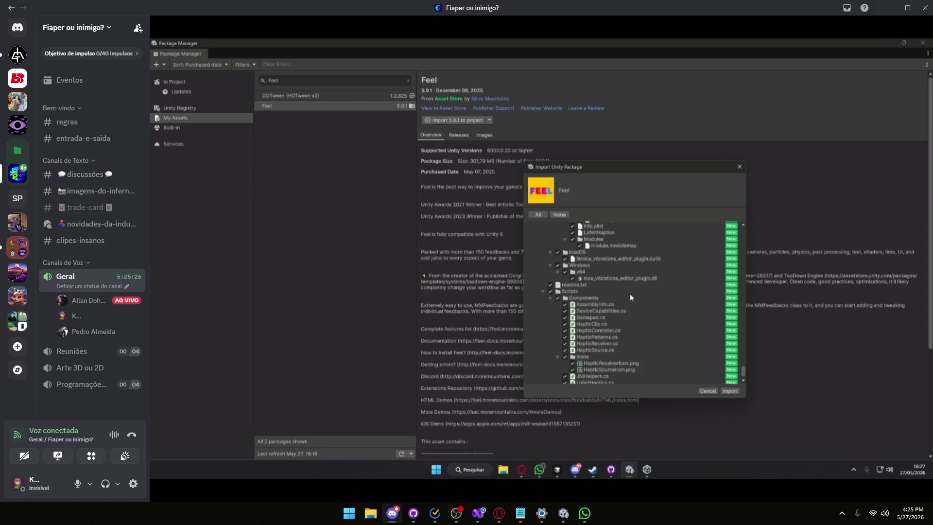
pyautogui.scroll(-2, 642, 296)
pyautogui.scroll(-2, 651, 296)
pyautogui.scroll(-2, 655, 298)
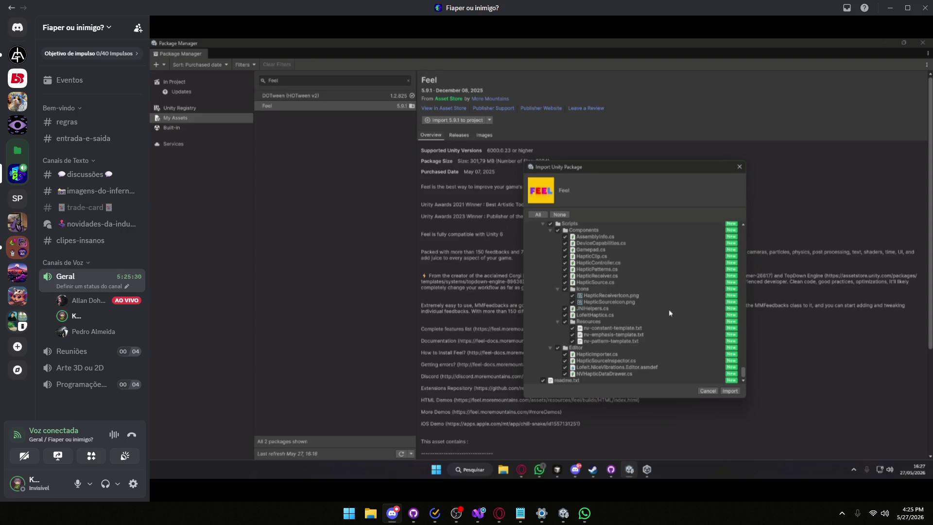
pyautogui.click(730, 391)
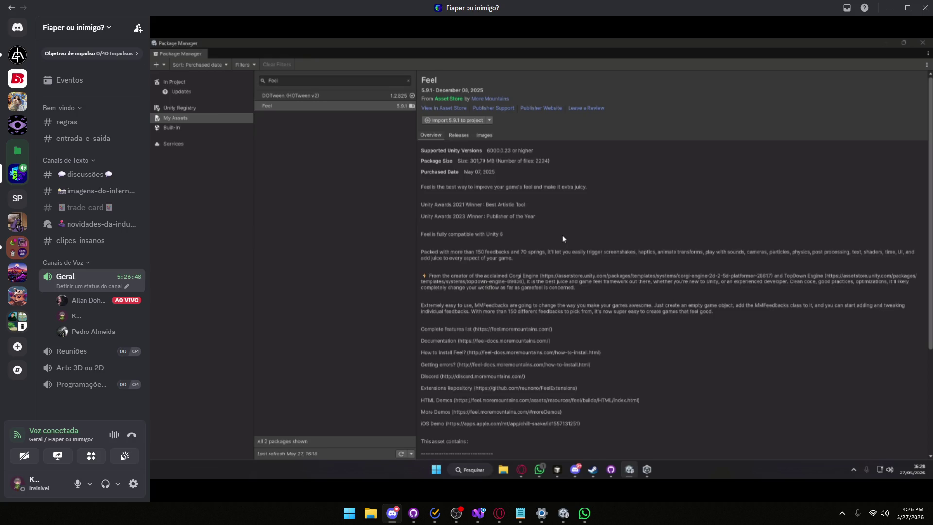
# - Download the Hot Reload 1.13.21 update and open its import file list
pyautogui.click(259, 78)
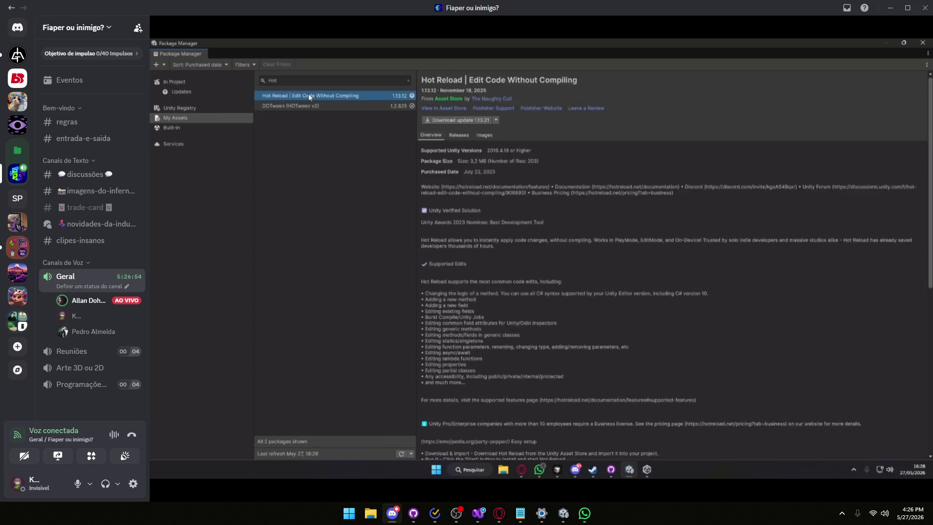
pyautogui.click(488, 123)
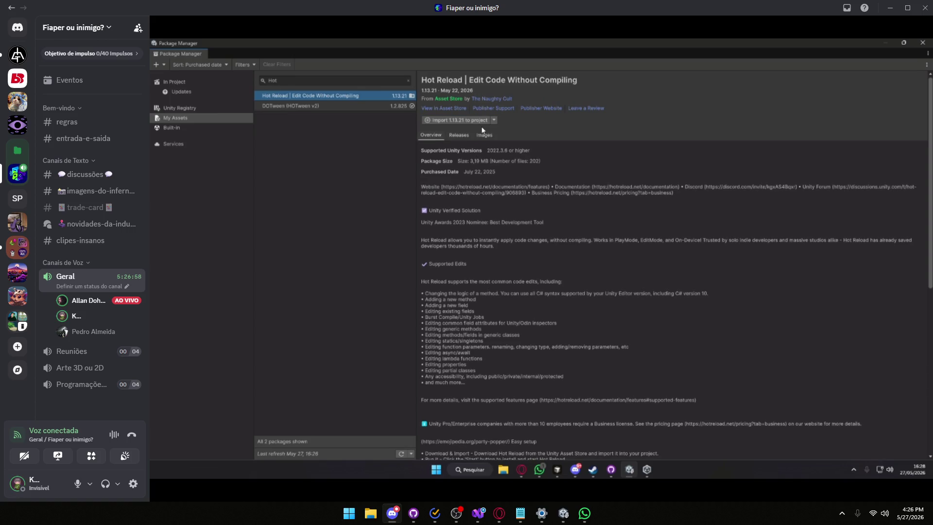
pyautogui.click(475, 124)
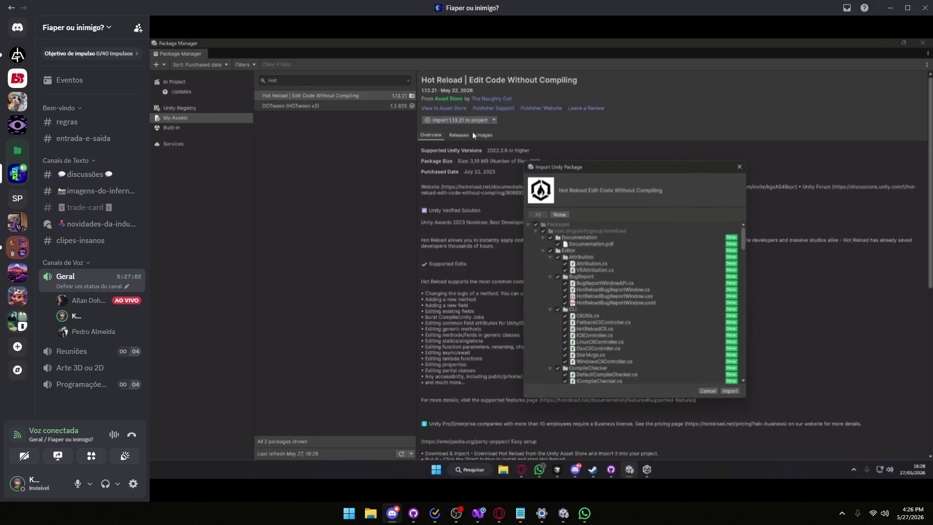
# - Uncheck and collapse the Demo folder in the Hot Reload package file tree
pyautogui.scroll(-2, 620, 281)
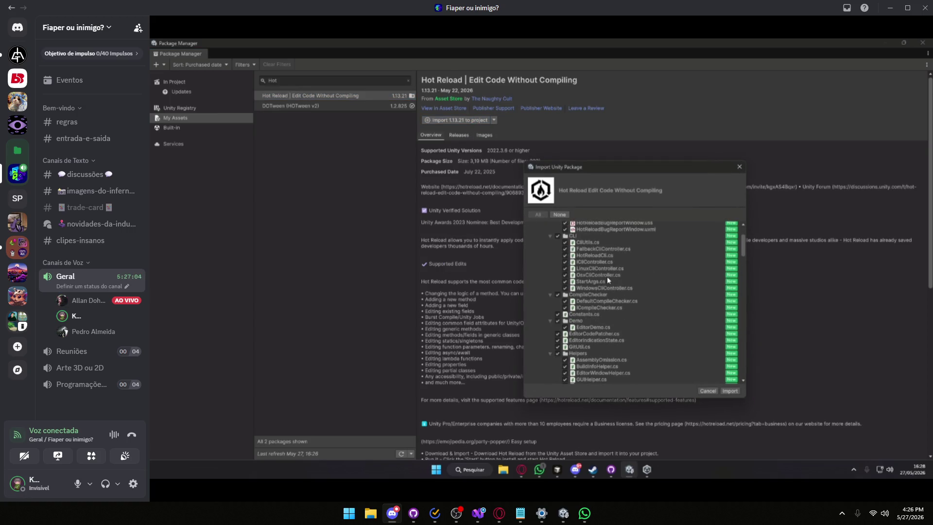
pyautogui.scroll(-2, 607, 276)
pyautogui.click(558, 297)
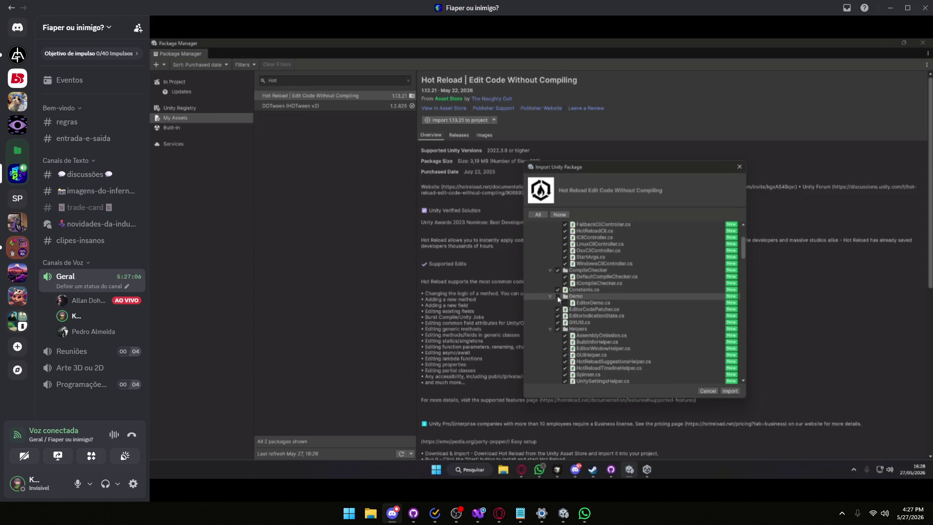
pyautogui.click(551, 298)
pyautogui.scroll(-2, 607, 306)
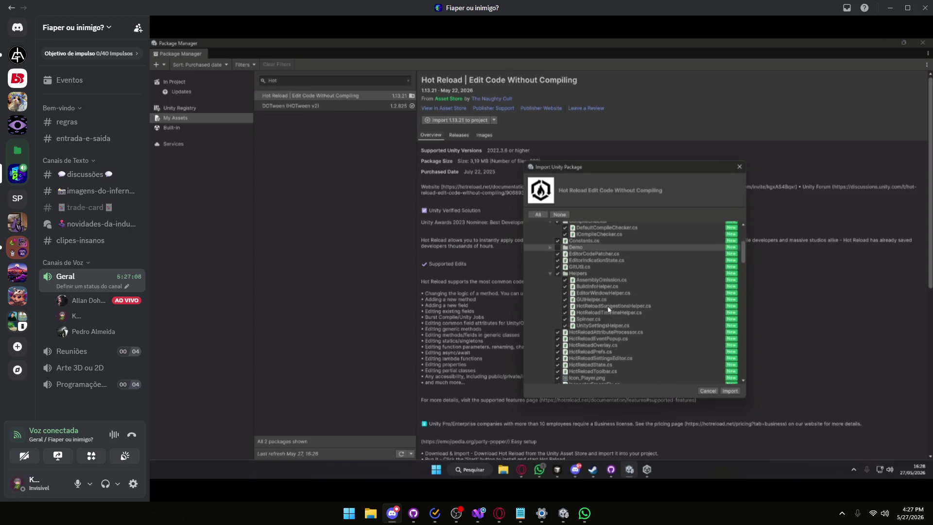
pyautogui.scroll(-3, 603, 296)
pyautogui.scroll(-1, 607, 298)
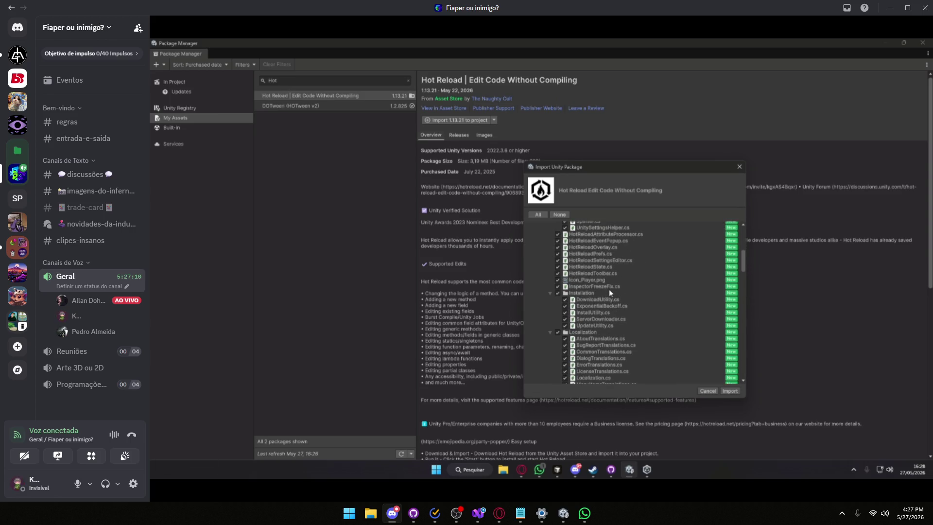
pyautogui.scroll(-6, 639, 297)
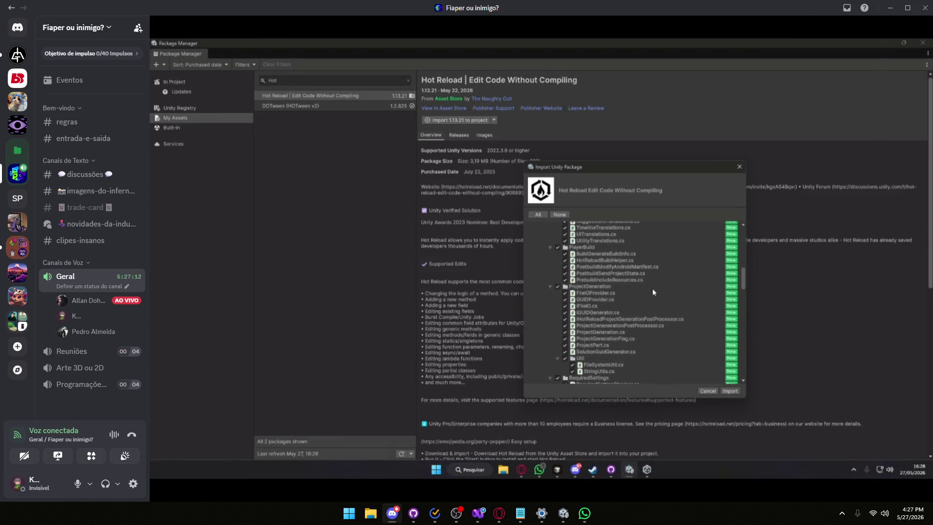
pyautogui.scroll(-5, 678, 282)
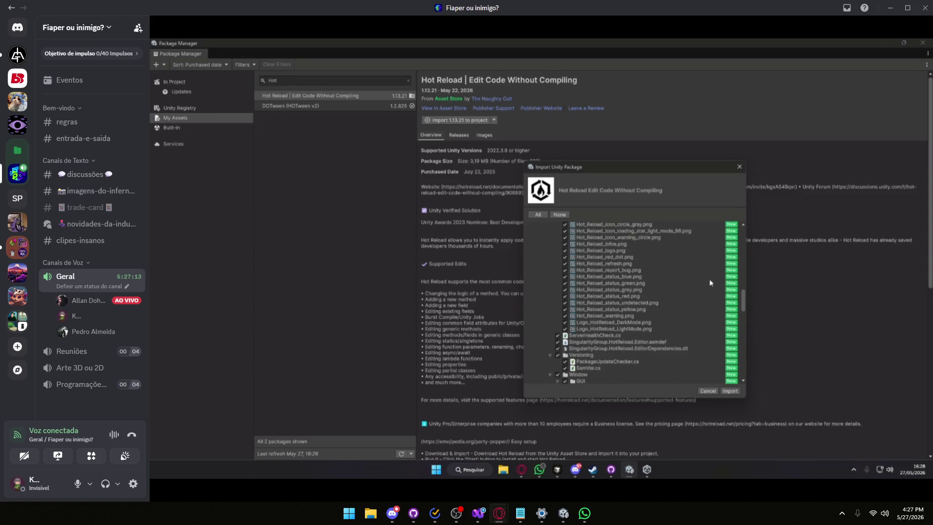
pyautogui.scroll(-2, 712, 285)
pyautogui.scroll(-3, 714, 287)
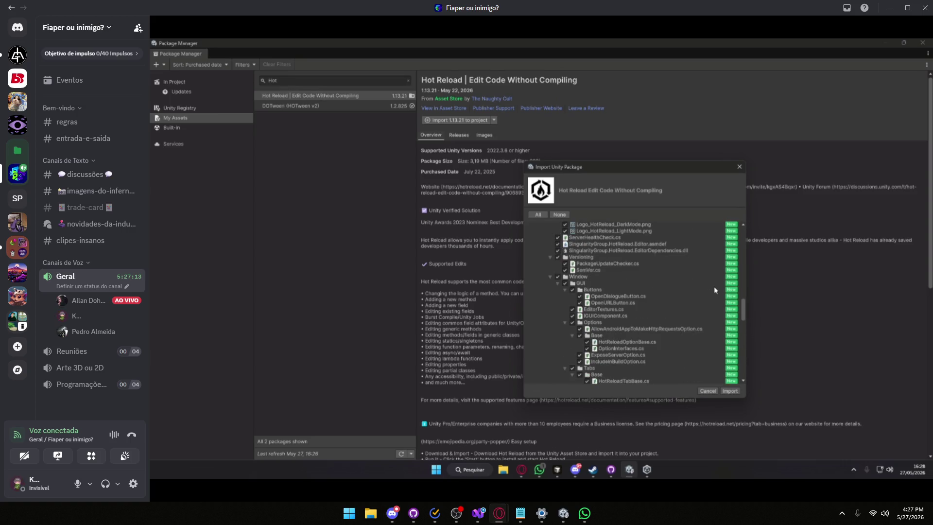
pyautogui.scroll(-3, 713, 290)
pyautogui.scroll(-2, 707, 283)
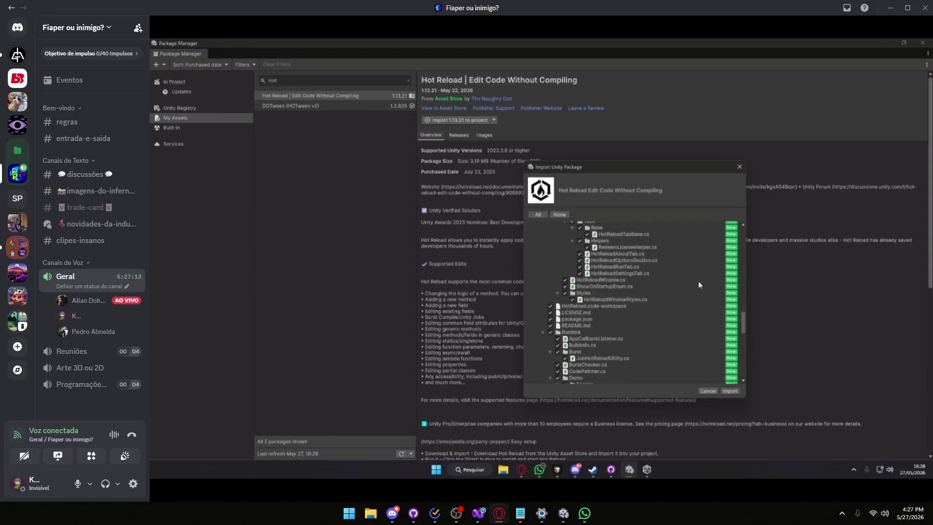
pyautogui.scroll(-1, 700, 281)
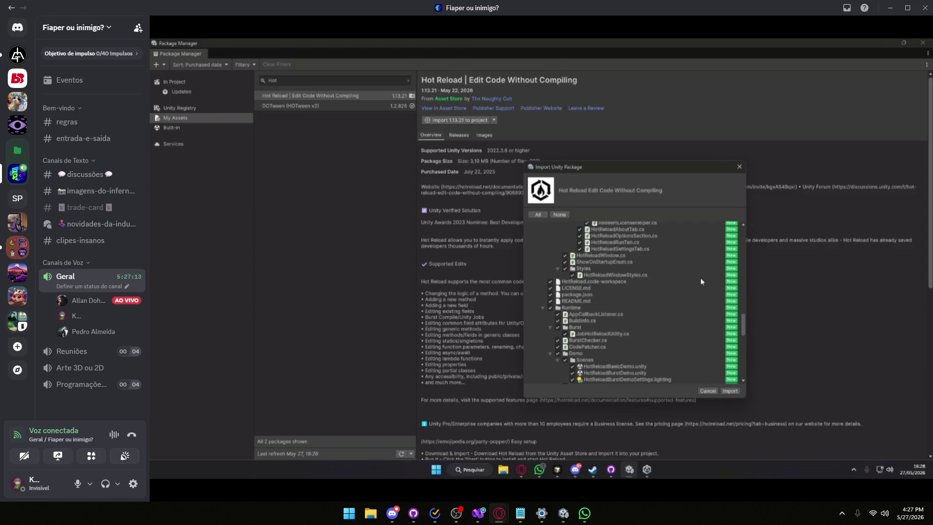
pyautogui.scroll(-1, 701, 282)
pyautogui.scroll(-2, 701, 281)
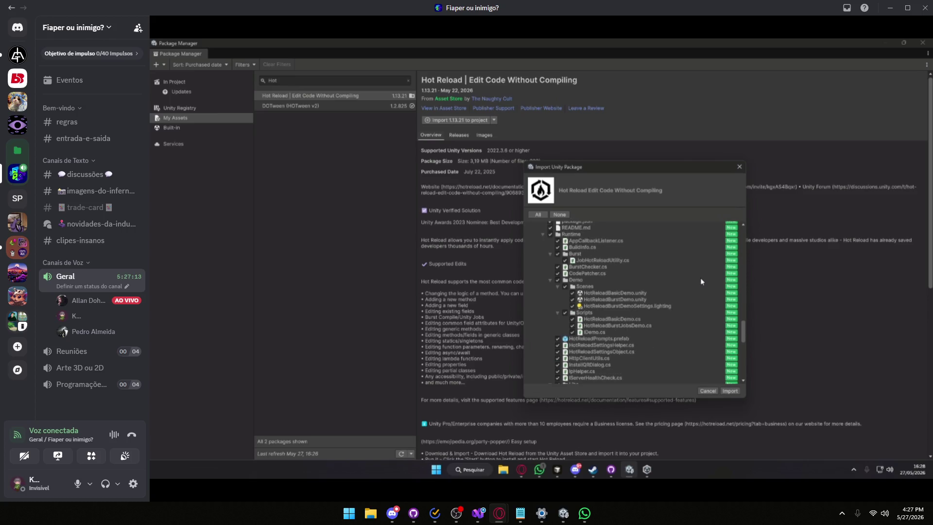
pyautogui.scroll(-3, 702, 282)
pyautogui.scroll(1, 701, 280)
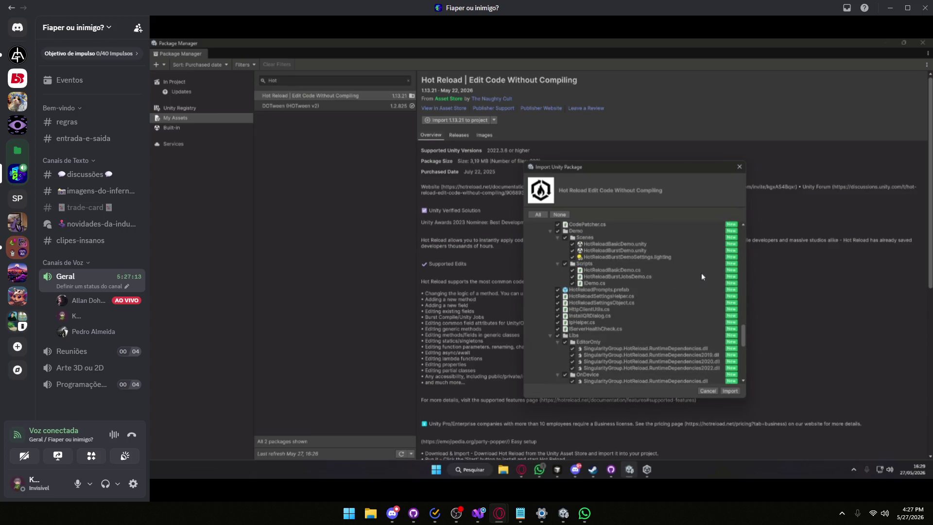
pyautogui.click(558, 231)
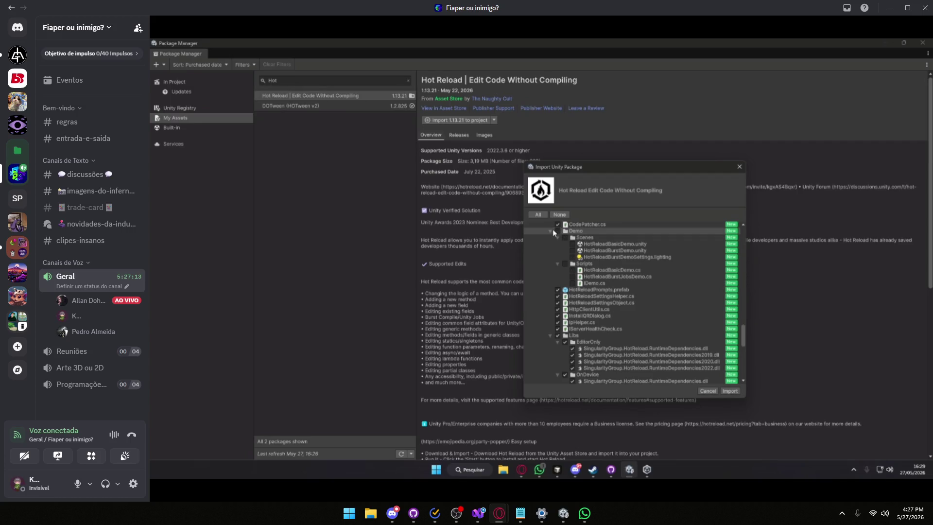
pyautogui.click(551, 232)
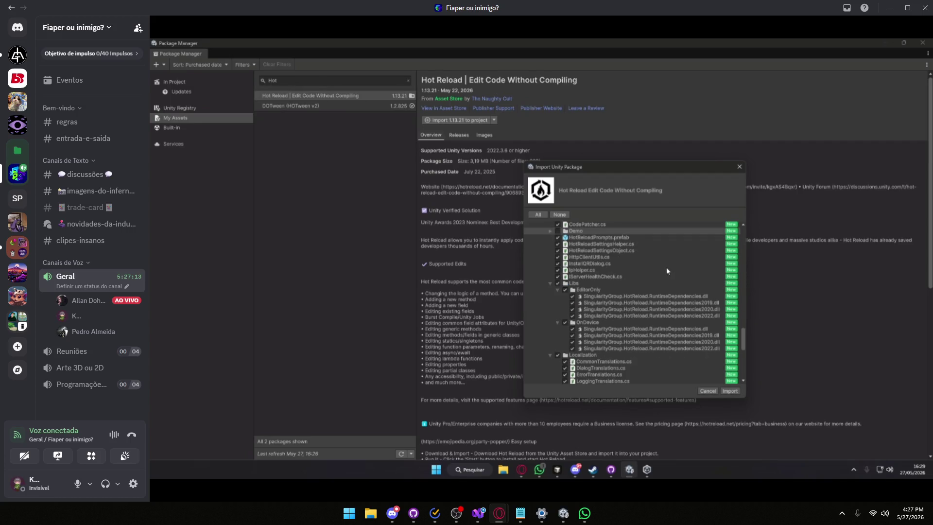
# - Import the Hot Reload package with every other file still selected
pyautogui.scroll(-5, 667, 271)
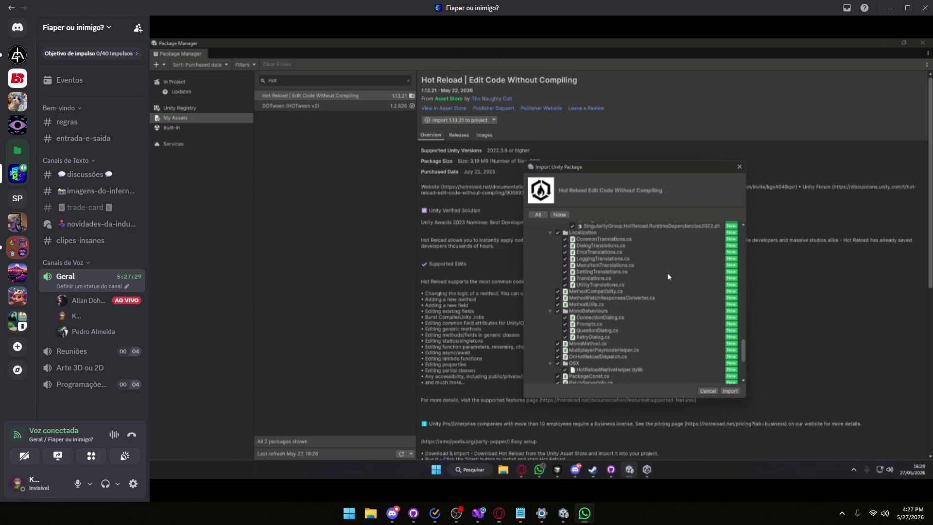
pyautogui.scroll(-6, 667, 275)
pyautogui.scroll(-1, 669, 278)
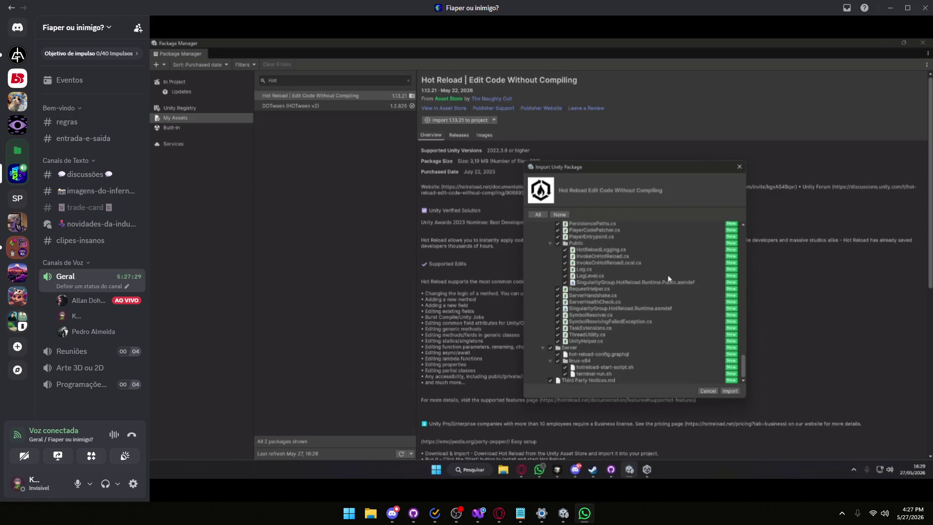
pyautogui.click(730, 391)
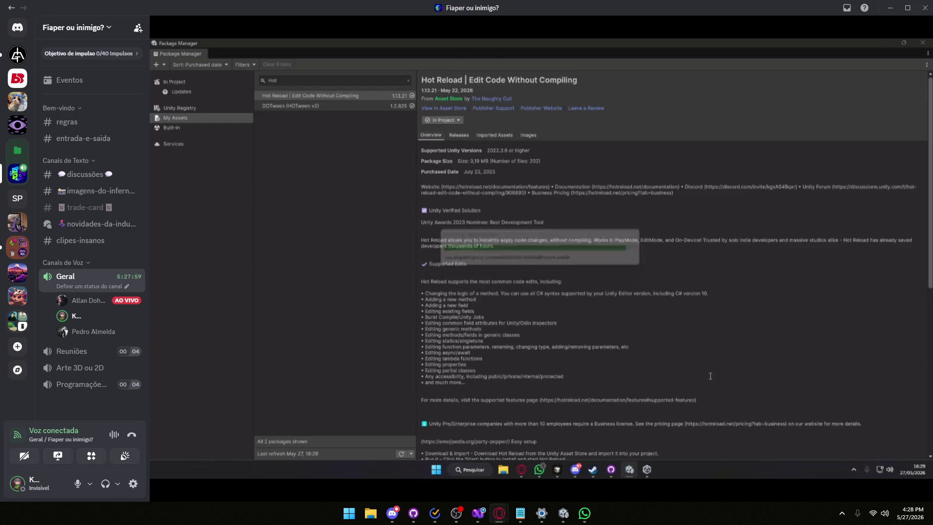
# - Wait for Hot Reload 1.13.21 to finish importing and compiling in the project
pyautogui.moveTo(850, 437)
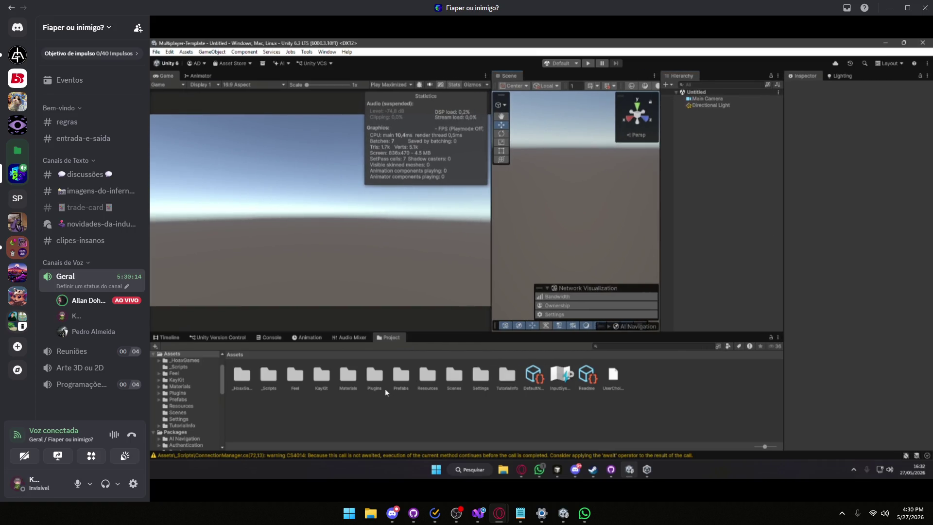
# - Review the streamed ConnectionManager.cs code, then bring the local Unity editor forward
pyautogui.moveTo(287, 491)
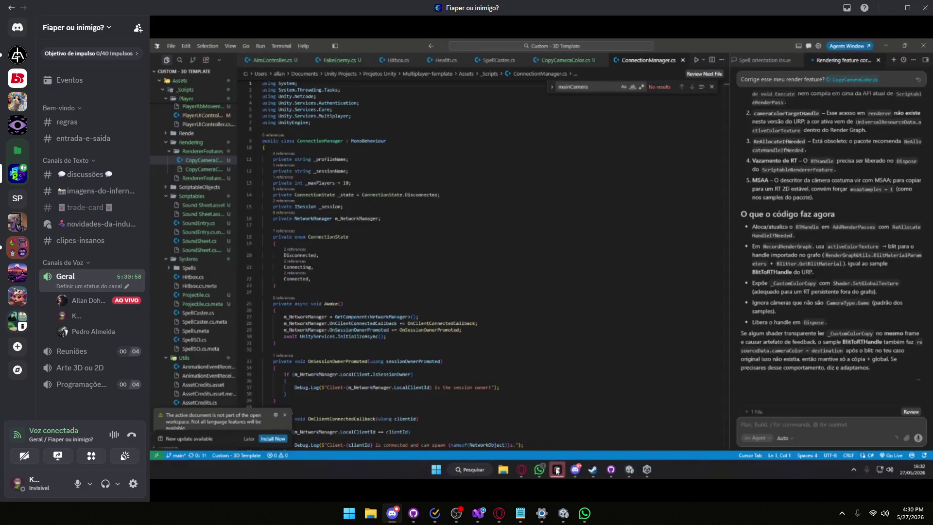
pyautogui.click(563, 513)
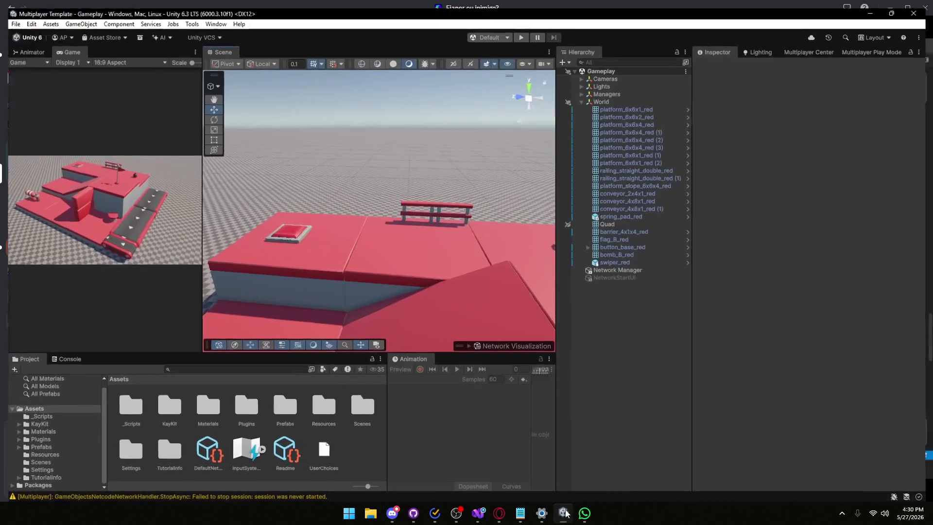
# - Frame the flag and bomb, widen the Game view, and start a multiplayer play test
pyautogui.moveTo(437, 253)
pyautogui.mouseDown()
pyautogui.moveTo(472, 268)
pyautogui.moveTo(343, 234)
pyautogui.moveTo(354, 235)
pyautogui.mouseUp()
pyautogui.moveTo(197, 215); pyautogui.dragTo(475, 215)
pyautogui.click(522, 30)
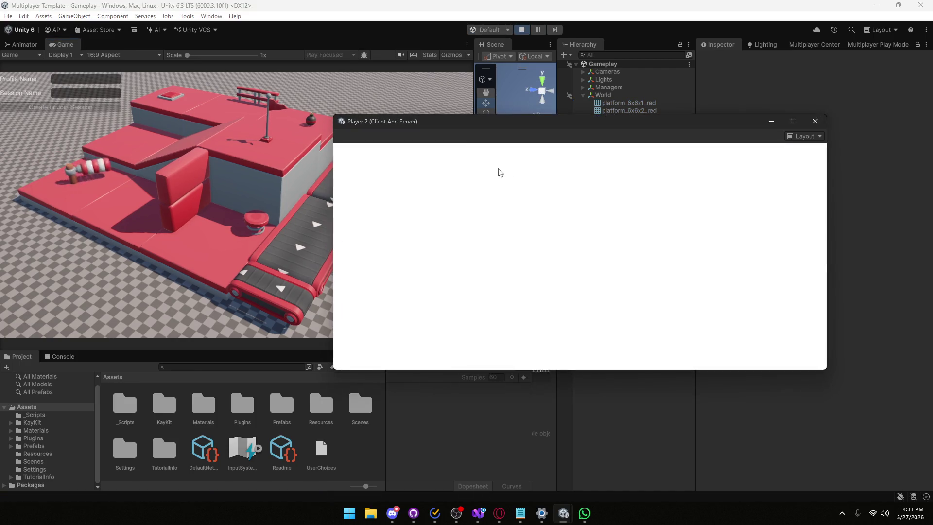
# - Check the Player 2 window, stop the play test, close Player 2, and return to Visual Studio
pyautogui.moveTo(516, 121); pyautogui.dragTo(540, 118)
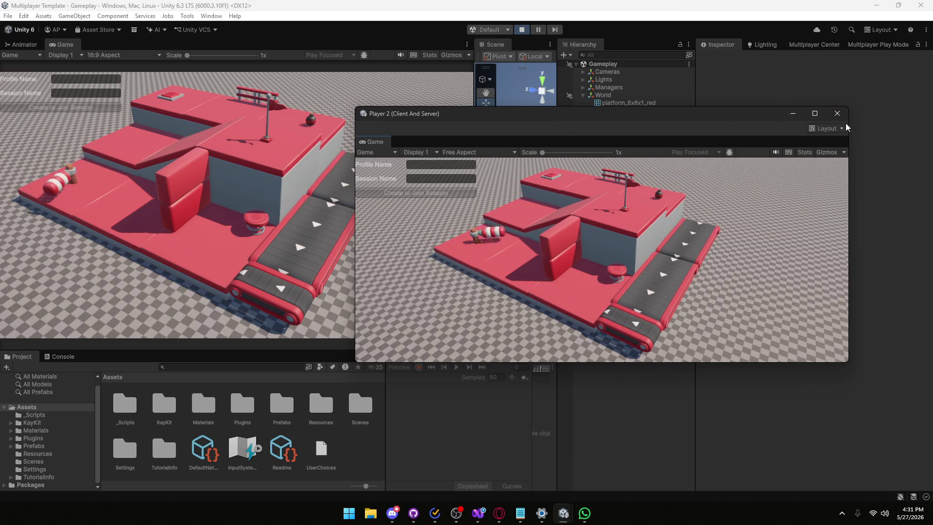
pyautogui.click(522, 30)
pyautogui.click(521, 29)
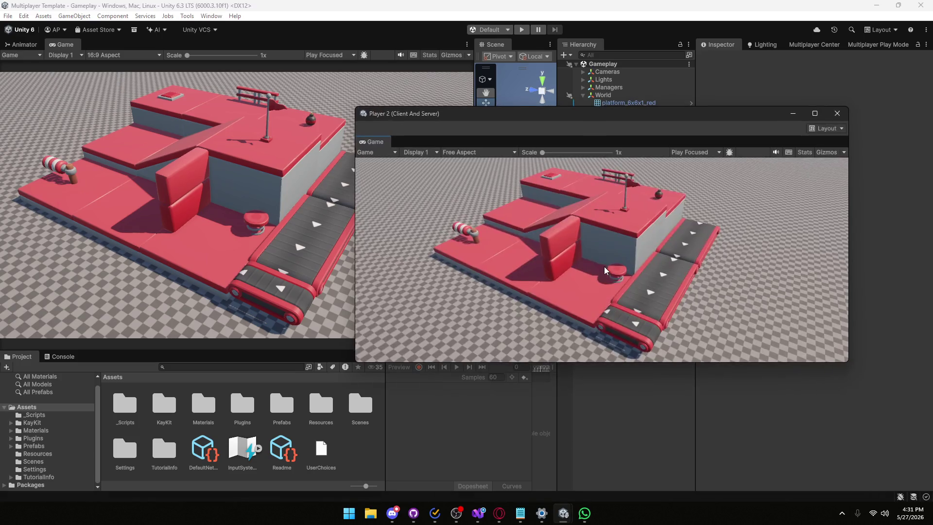
pyautogui.click(834, 115)
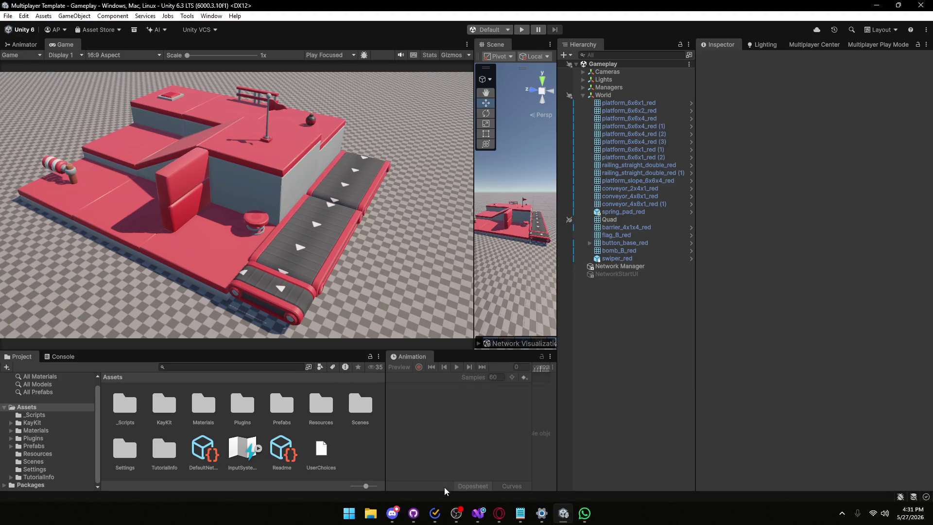
pyautogui.click(478, 513)
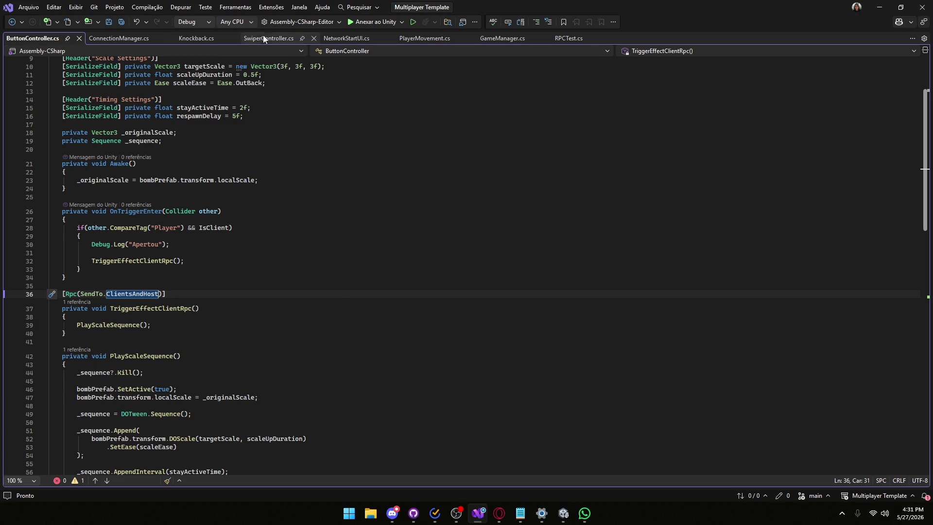
# - In ConnectionManager.cs, highlight _profileName uses and find the AuthenticationService SwitchProfile call on line 87
pyautogui.click(147, 39)
pyautogui.scroll(15, 233, 211)
pyautogui.scroll(7, 204, 200)
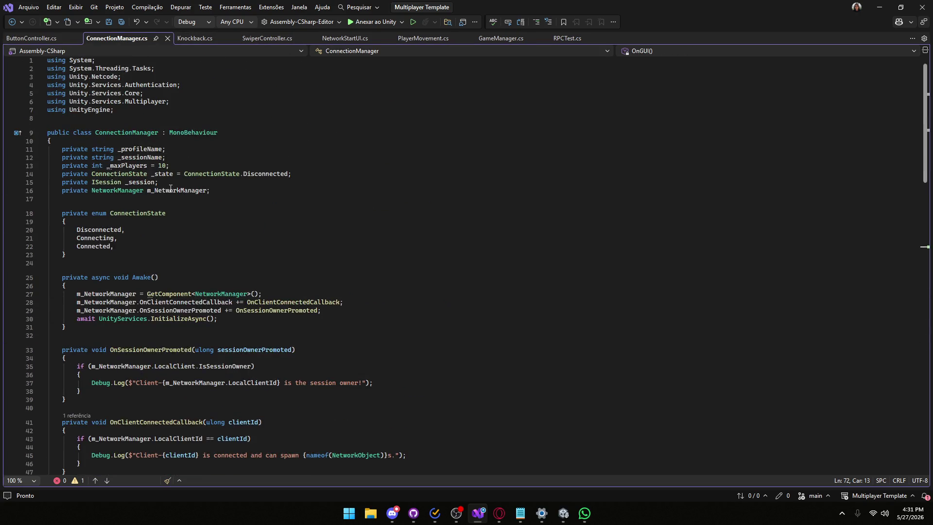
pyautogui.click(138, 148)
pyautogui.scroll(-5, 224, 294)
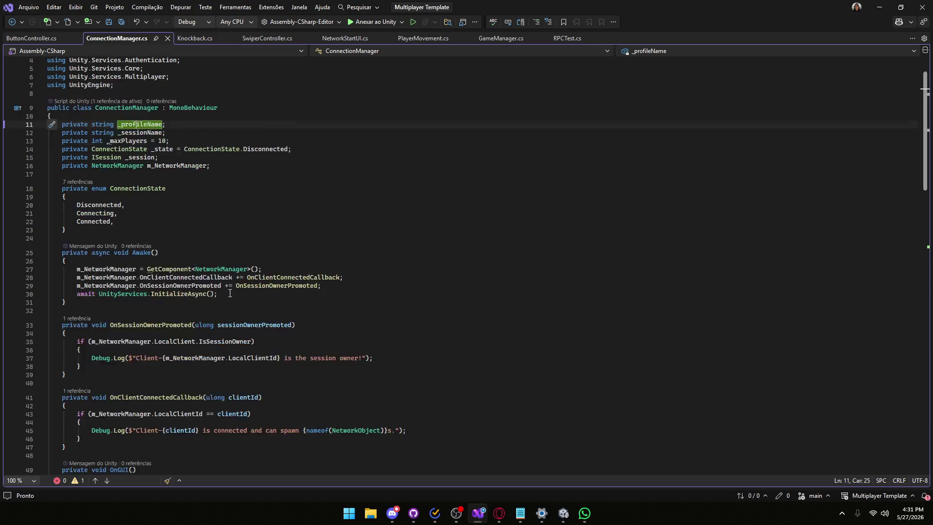
pyautogui.scroll(-5, 224, 294)
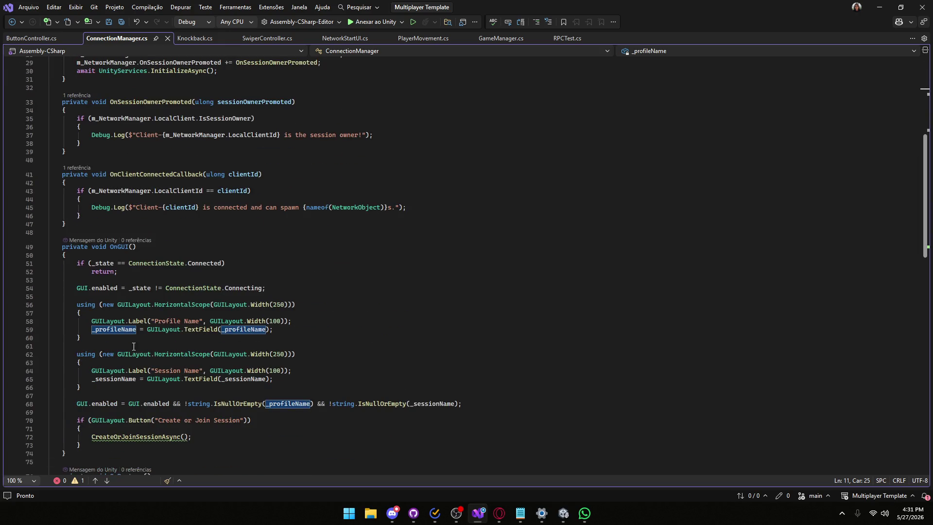
pyautogui.scroll(-2, 133, 346)
pyautogui.scroll(-7, 242, 365)
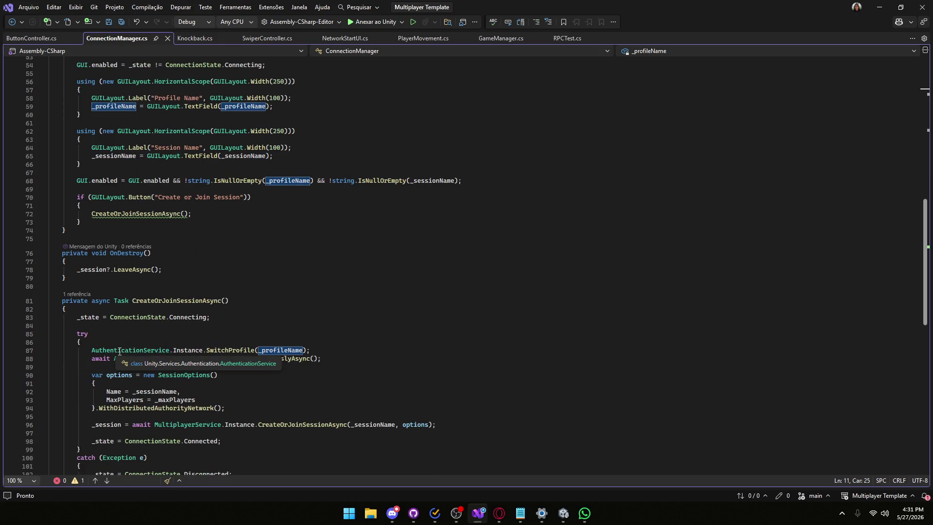
pyautogui.click(119, 351)
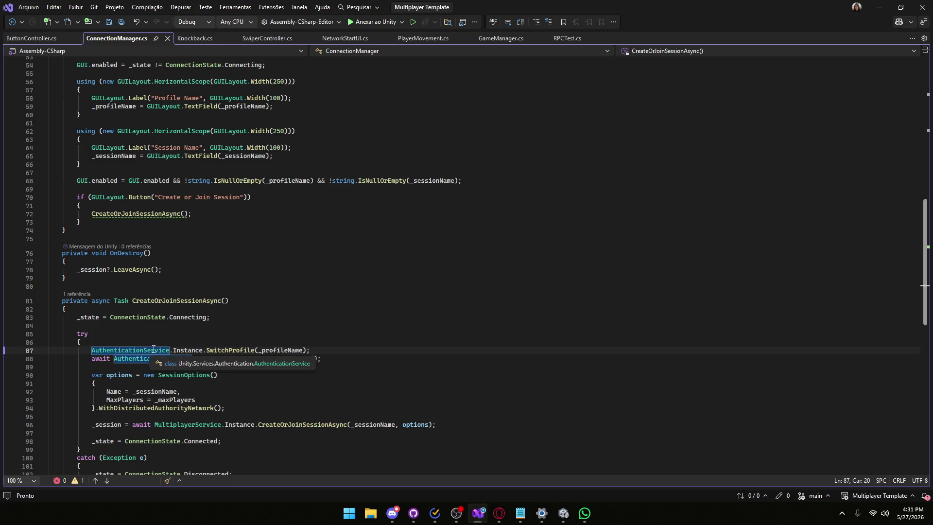
# - On a new line 89, write AuthenticationService.Instance.Profile assigned from _profileName
pyautogui.click(321, 352)
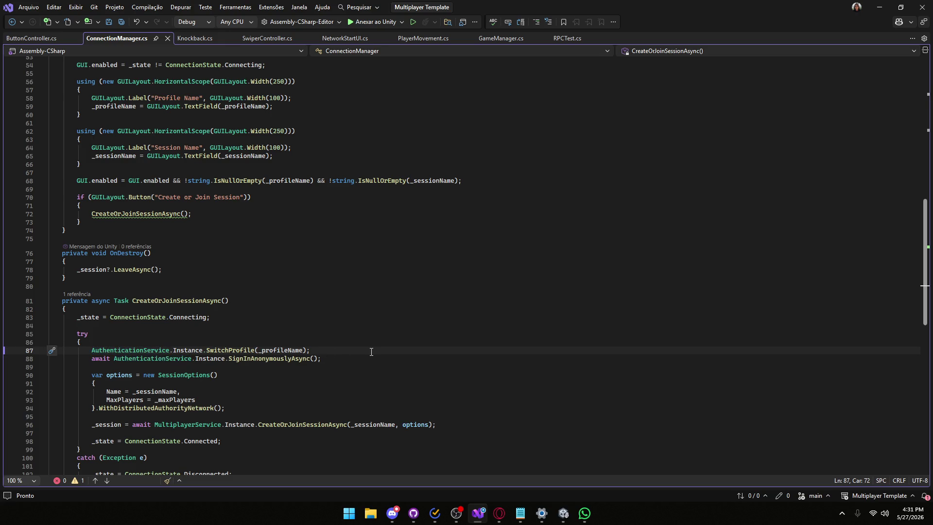
pyautogui.press('Return')
pyautogui.press('Return')
pyautogui.write('A')
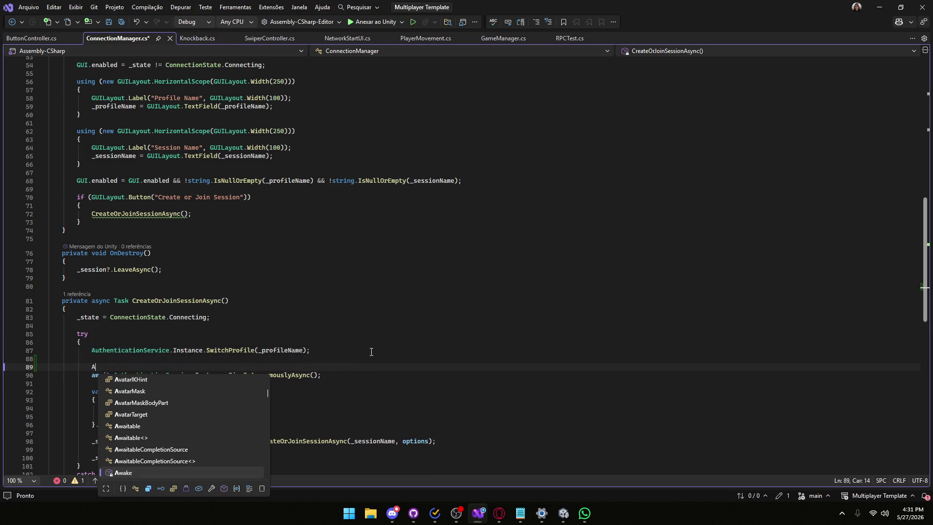
pyautogui.write('uthen')
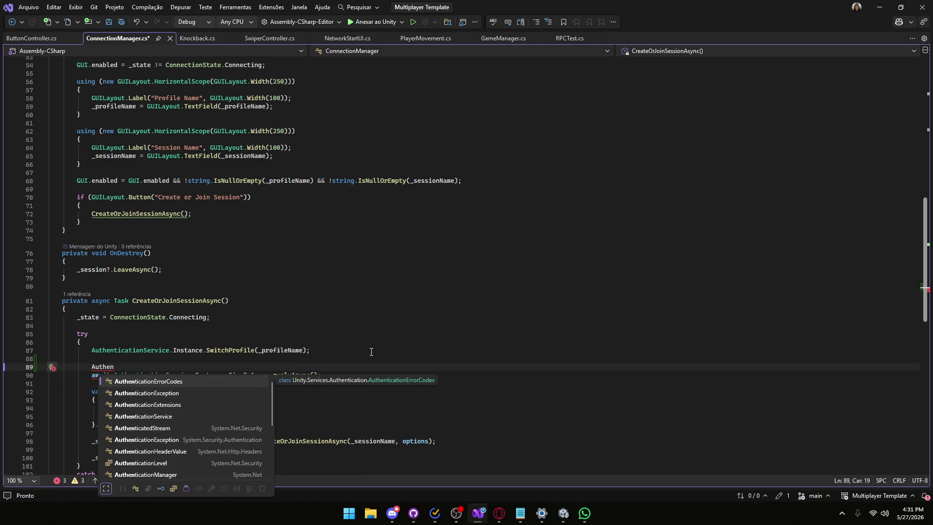
pyautogui.write('ticationS')
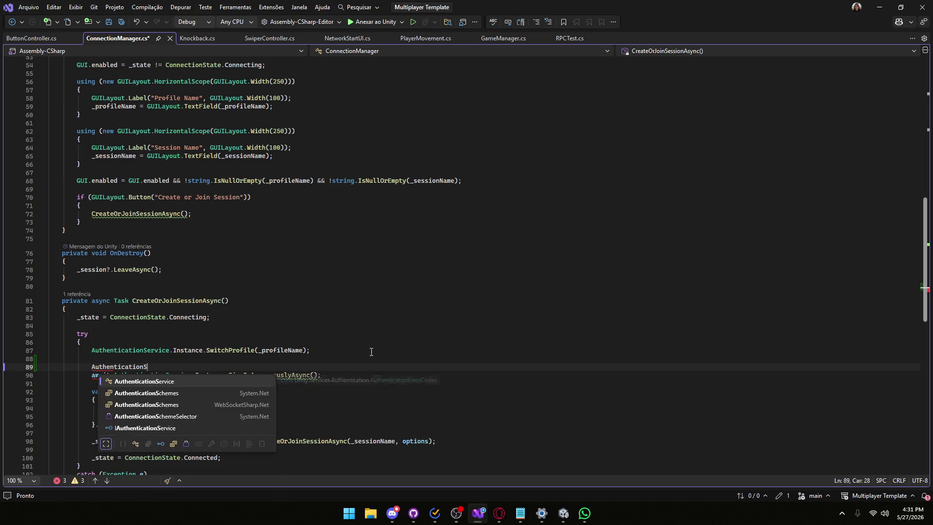
pyautogui.press('Tab')
pyautogui.write('.In')
pyautogui.press('Tab')
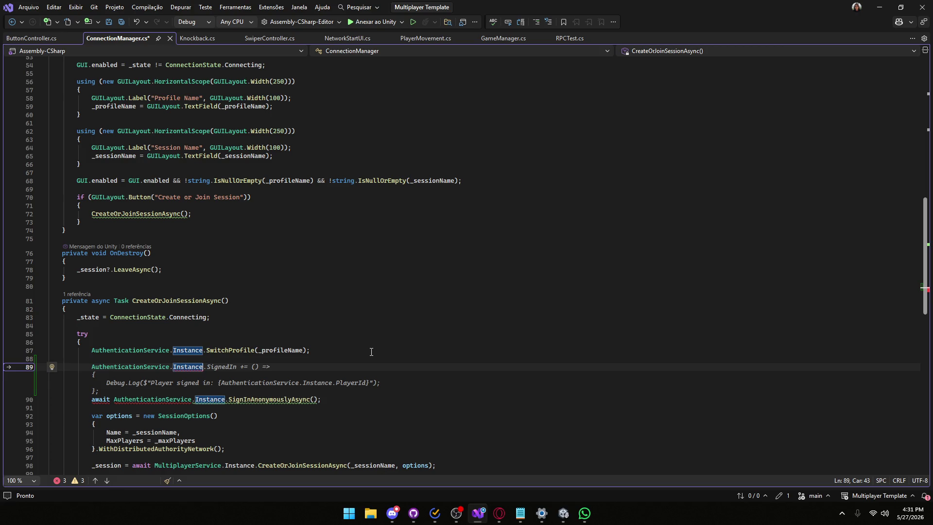
pyautogui.write('.')
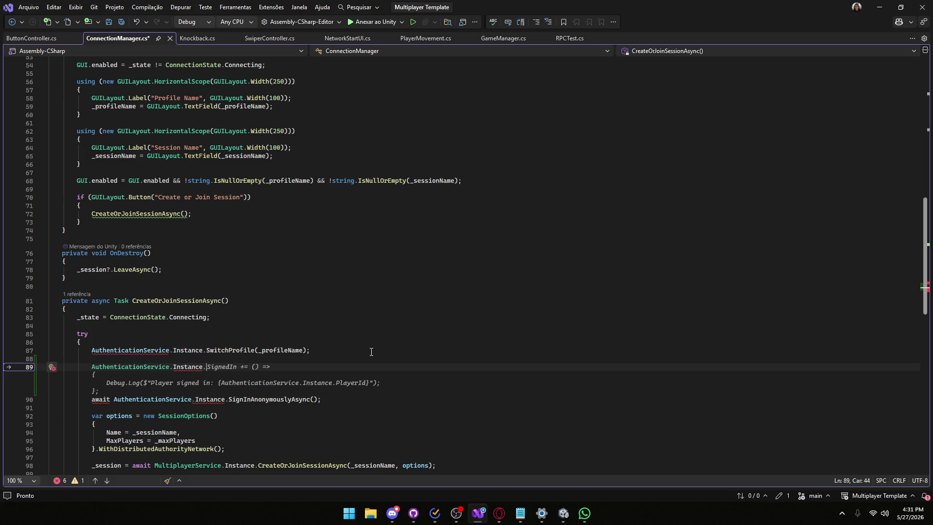
pyautogui.write('pro')
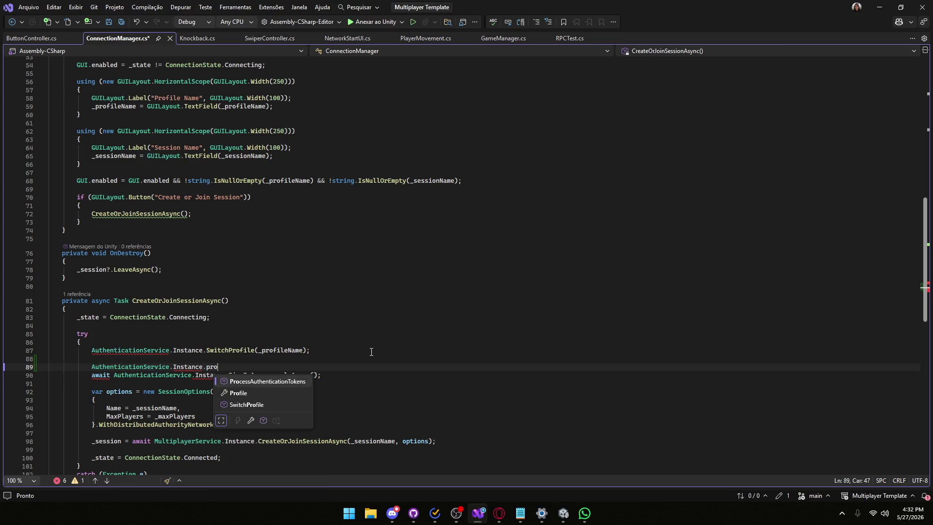
pyautogui.press('Tab')
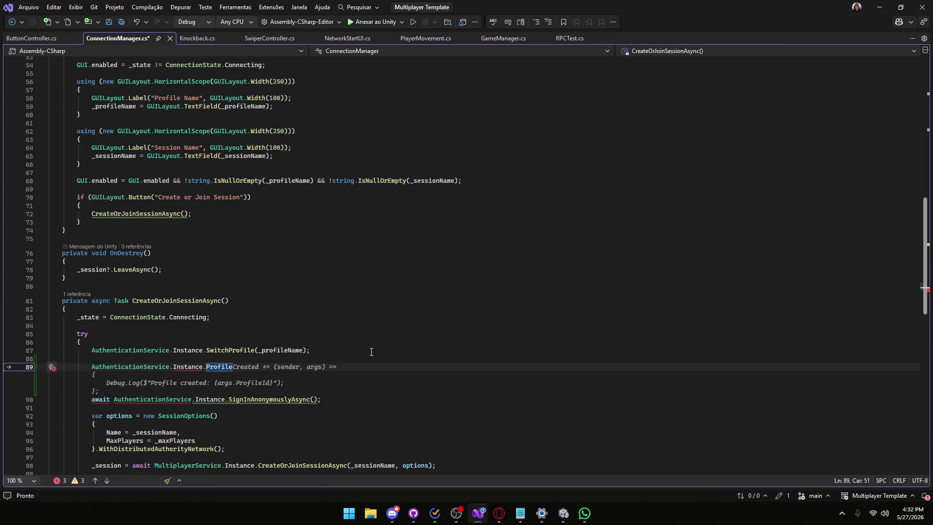
pyautogui.press('Escape')
pyautogui.write(';')
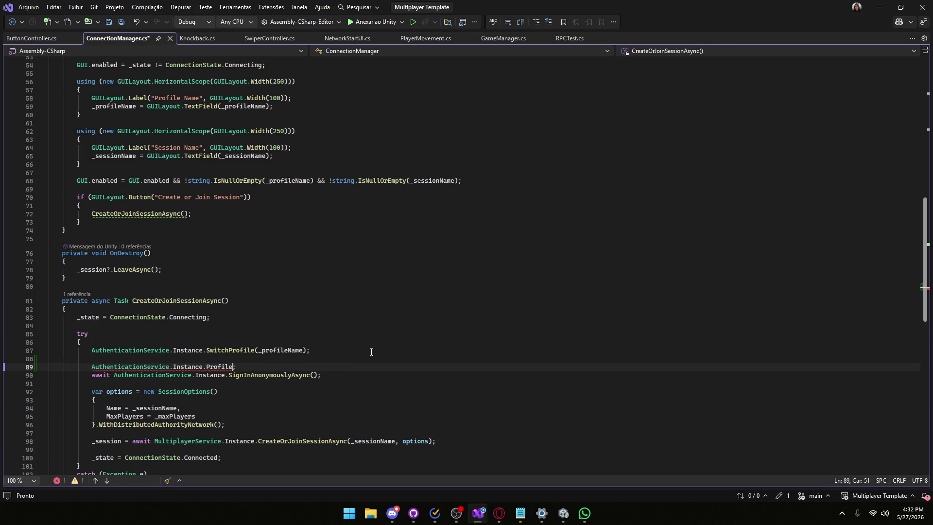
pyautogui.write(' = ')
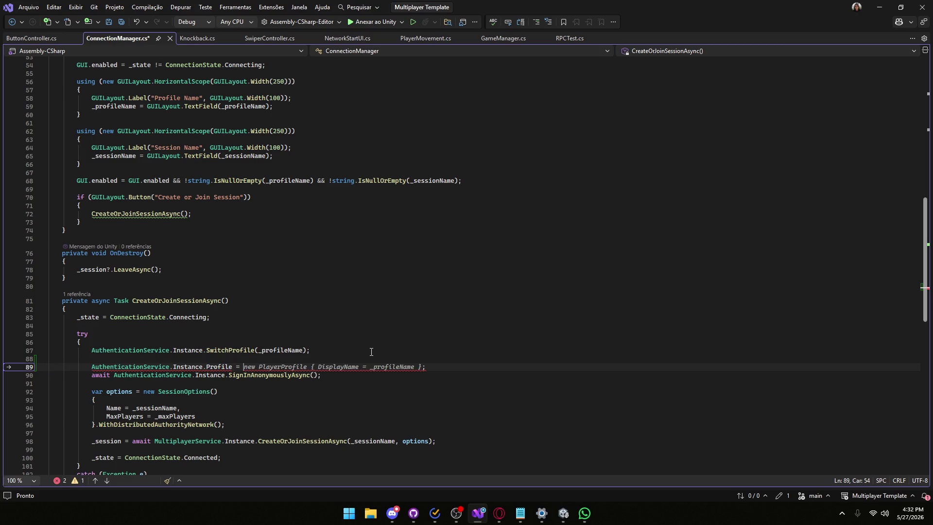
pyautogui.write('_')
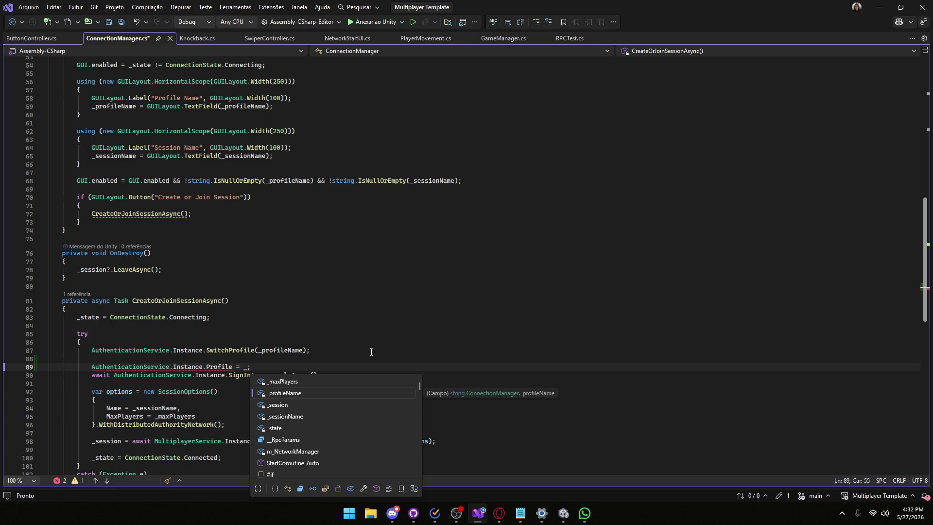
pyautogui.press('Tab')
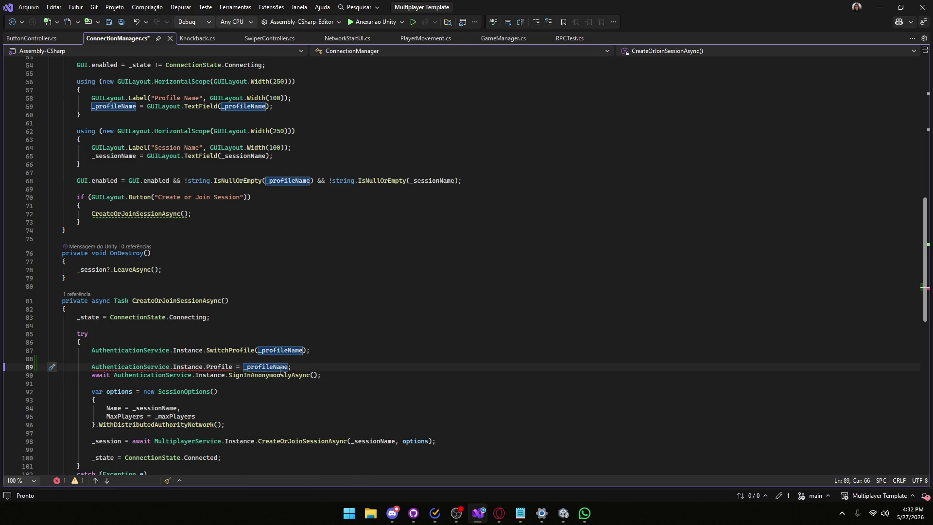
# - Check the Profile error and rewrite line 89 as a _profileName assignment
pyautogui.click(208, 368)
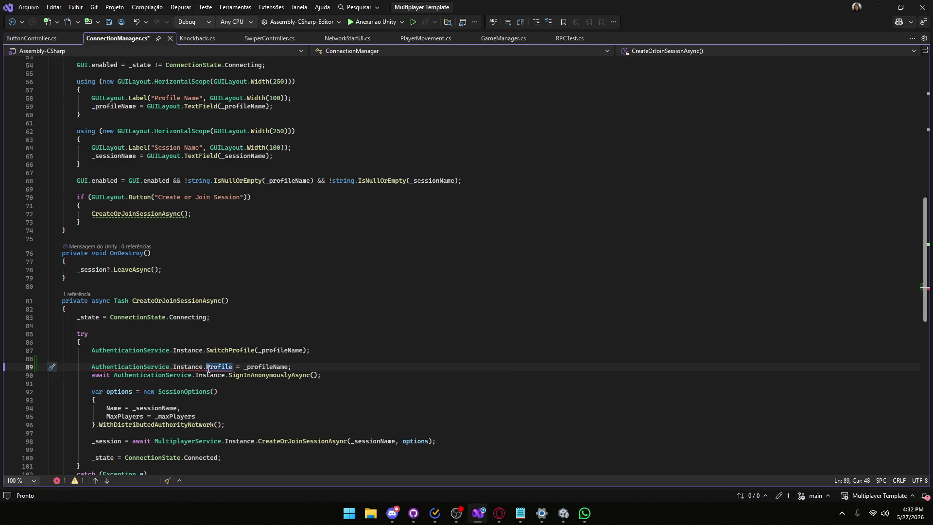
pyautogui.moveTo(209, 369)
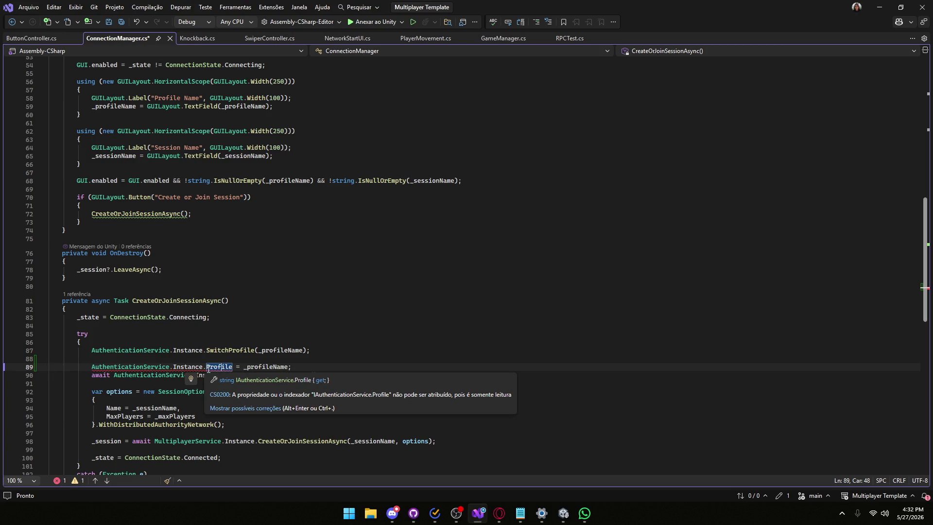
pyautogui.moveTo(287, 366)
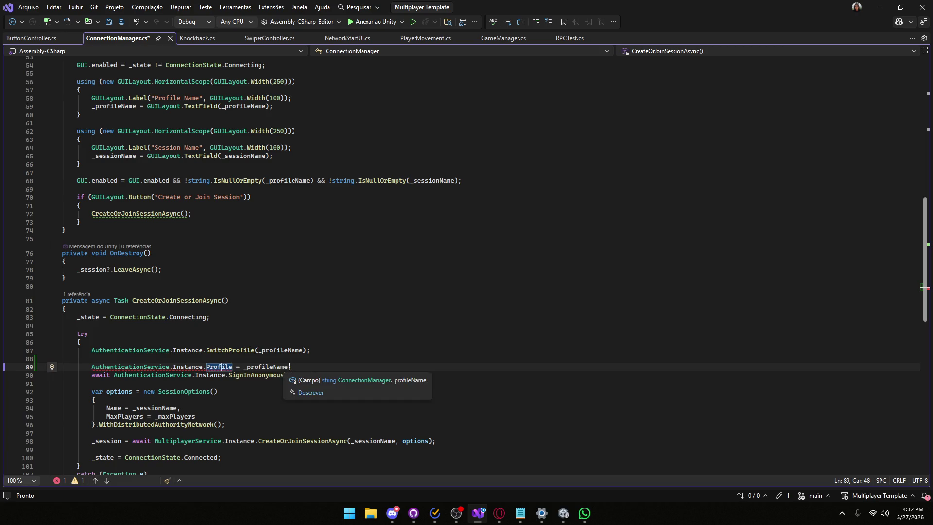
pyautogui.moveTo(289, 367); pyautogui.dragTo(245, 368)
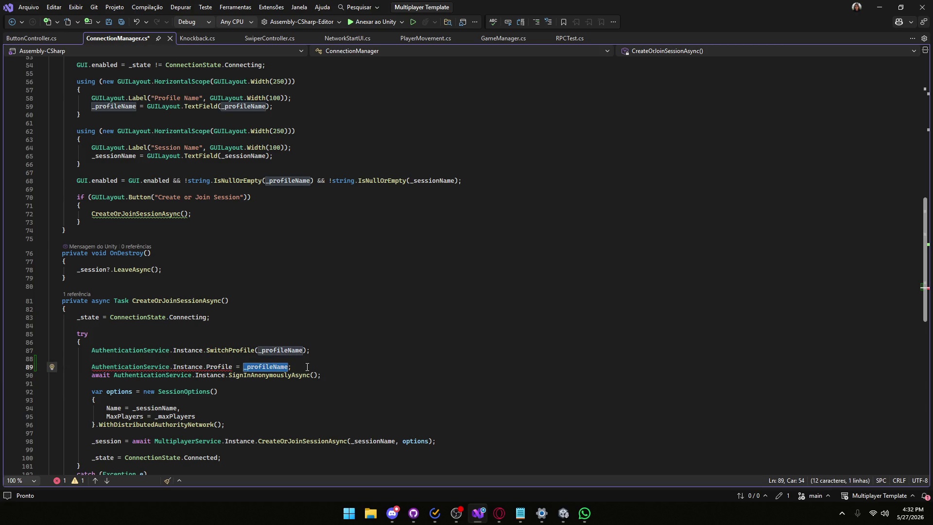
pyautogui.press('BackSpace')
pyautogui.press('BackSpace')
pyautogui.press('BackSpace')
pyautogui.hotkey('ctrl', 'Left')
pyautogui.hotkey('ctrl', 'Left')
pyautogui.hotkey('ctrl', 'Left')
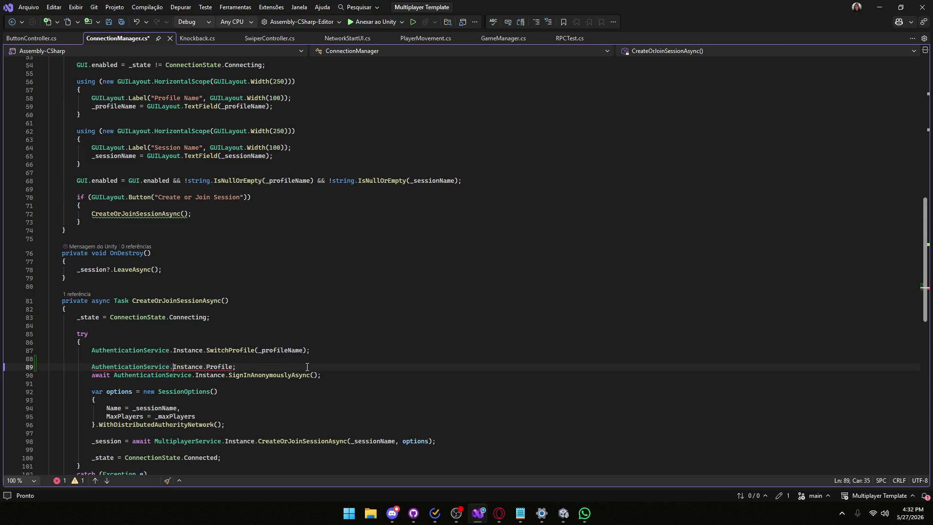
pyautogui.press('Left')
pyautogui.press('Left')
pyautogui.press('Left')
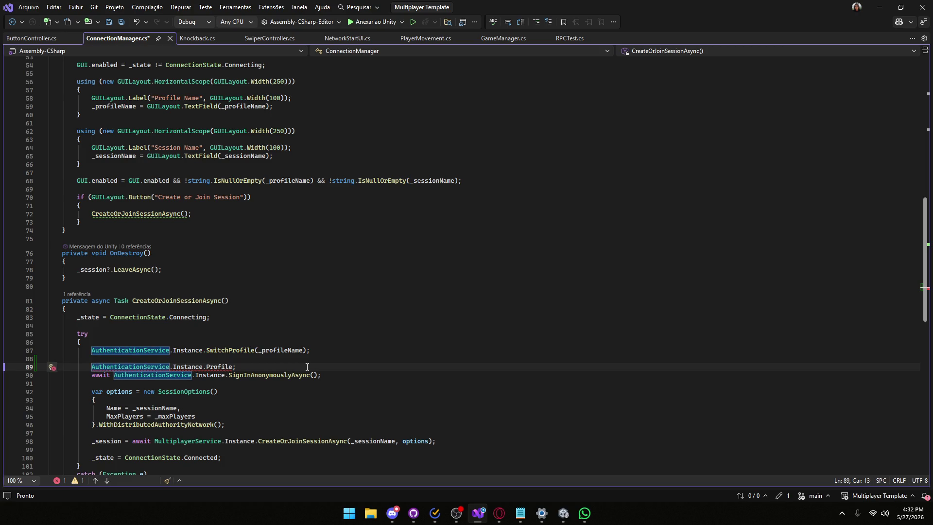
pyautogui.write('_profileName =')
# - Delete the trial line 89 entirely and save ConnectionManager.cs
pyautogui.click(308, 366)
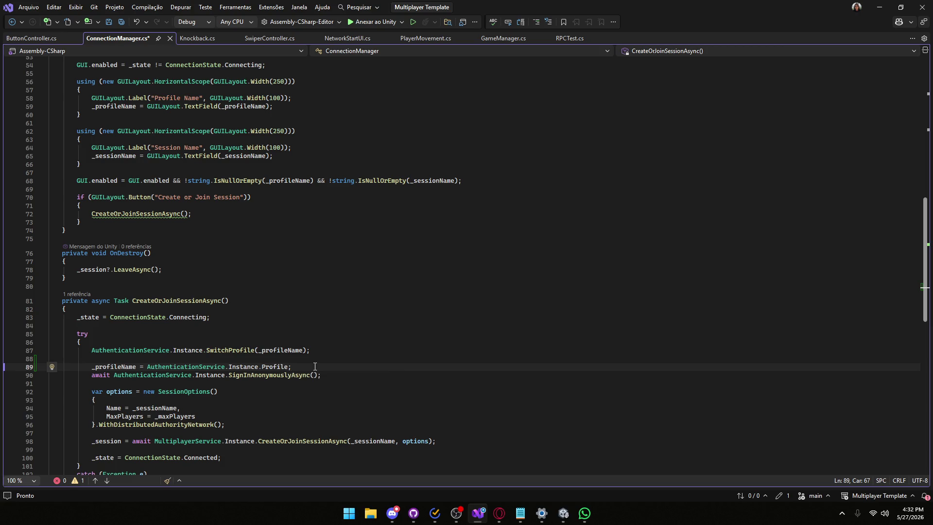
pyautogui.moveTo(298, 367); pyautogui.dragTo(26, 370)
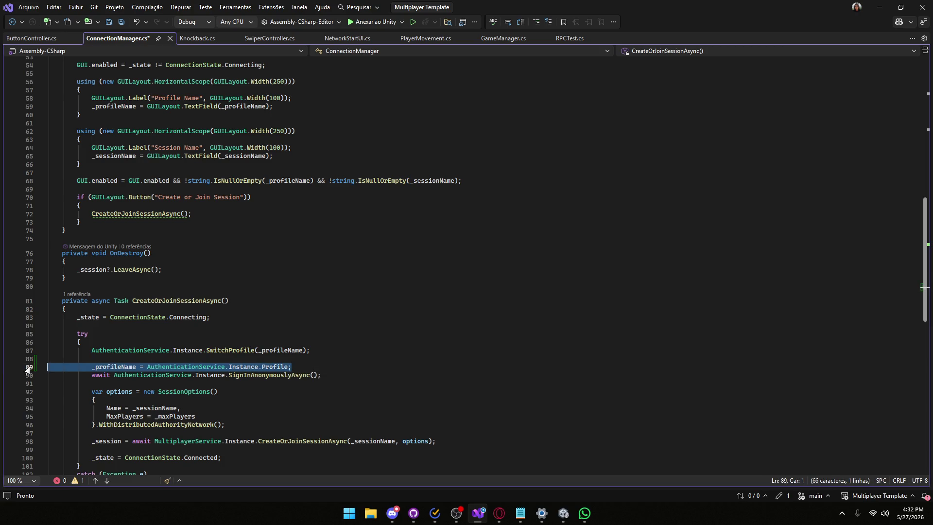
pyautogui.press('BackSpace')
pyautogui.press('BackSpace')
pyautogui.press('BackSpace')
pyautogui.hotkey('ctrl', 's')
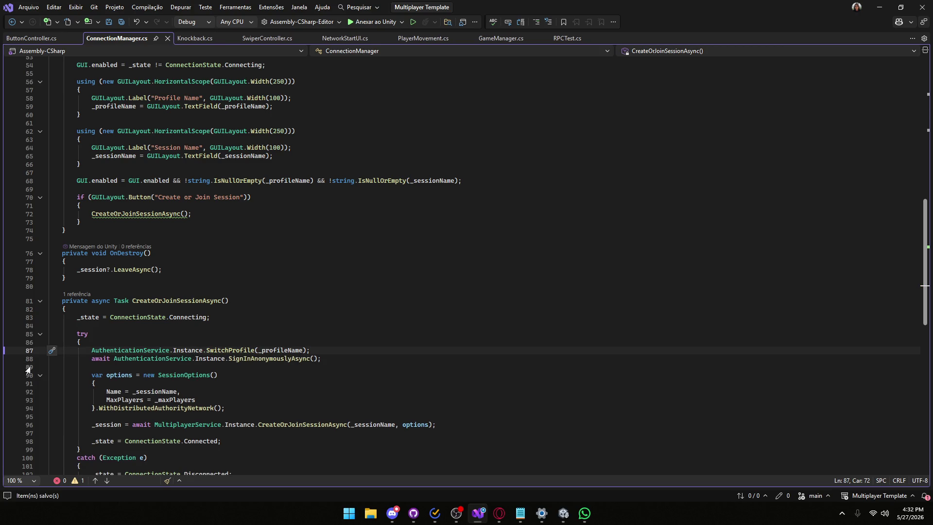
pyautogui.click(879, 7)
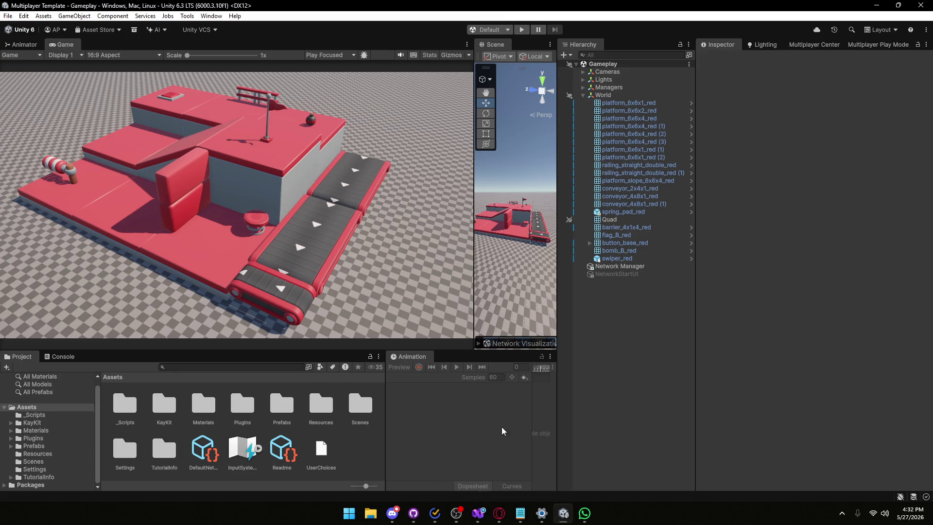
# - Bring Discord's Geral voice channel screen stream back to the front
pyautogui.click(403, 516)
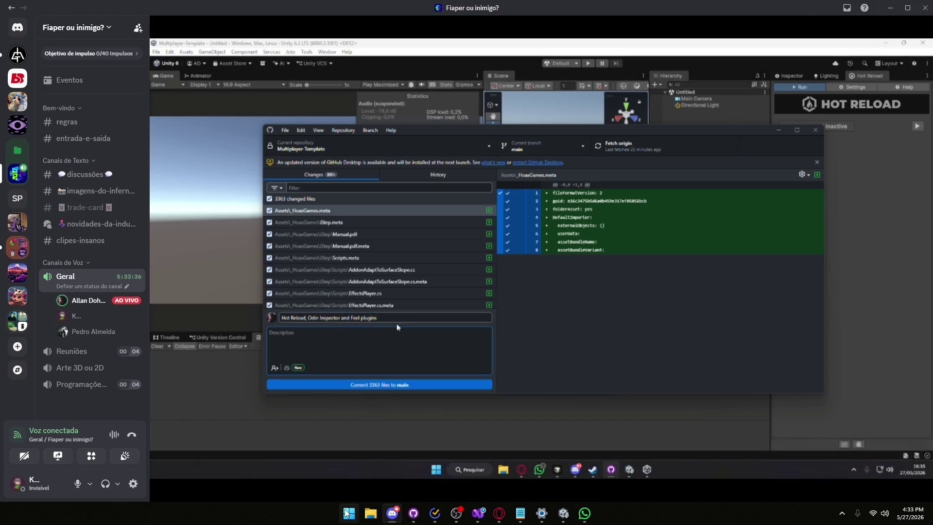
pyautogui.moveTo(299, 493)
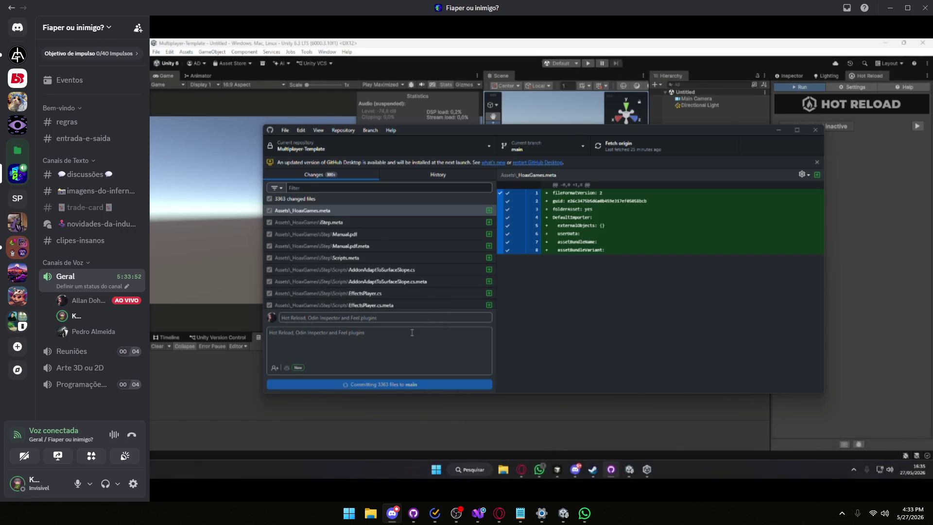
pyautogui.moveTo(324, 443)
pyautogui.moveTo(501, 501)
pyautogui.moveTo(577, 406)
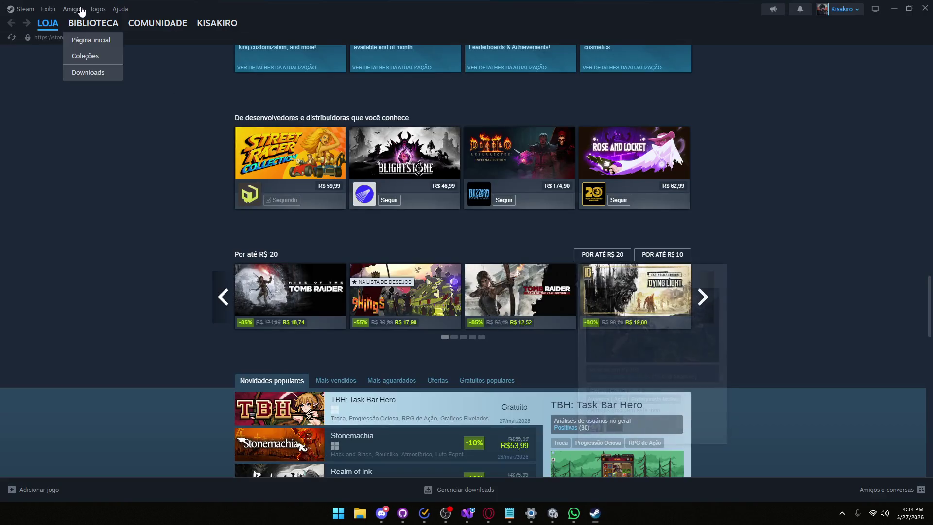
# - Search the Steam library for 'crash', open Crash Bandicoot 4, then close Steam
pyautogui.click(92, 23)
pyautogui.click(45, 87)
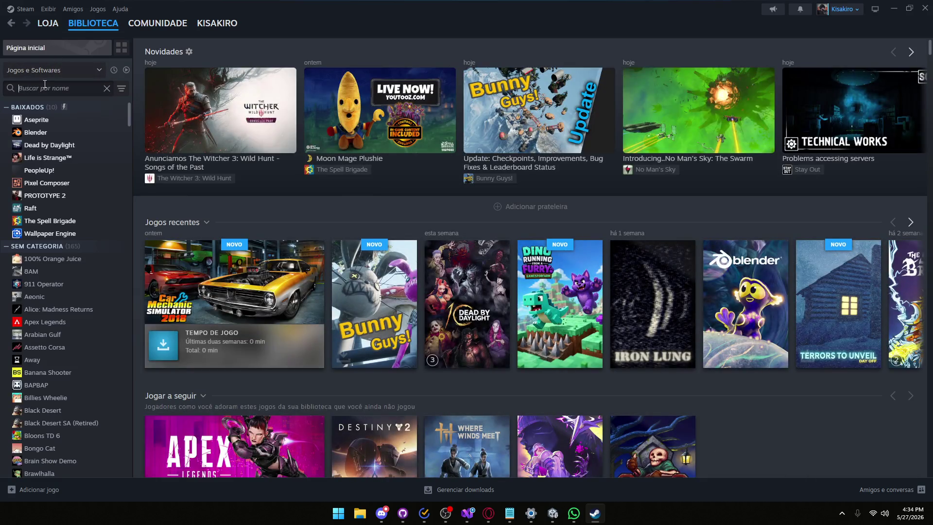
pyautogui.write('crash')
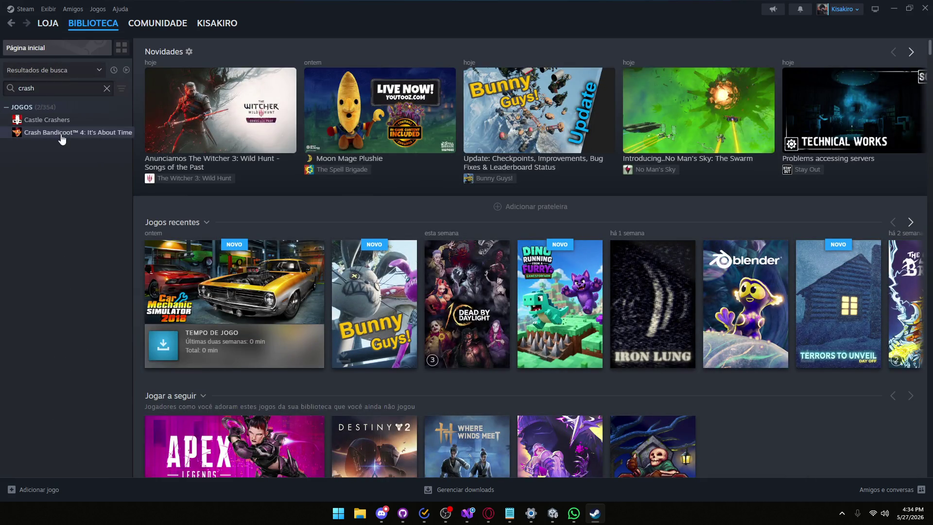
pyautogui.click(62, 139)
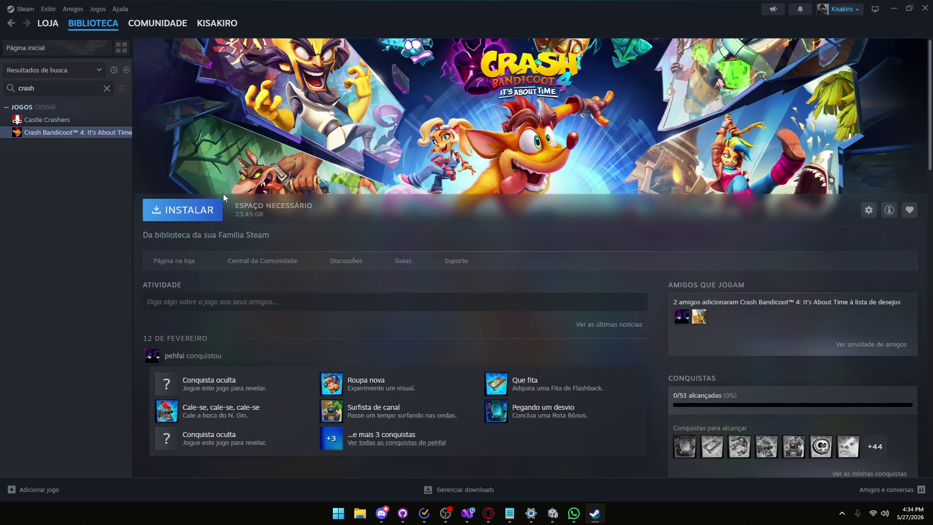
pyautogui.click(925, 8)
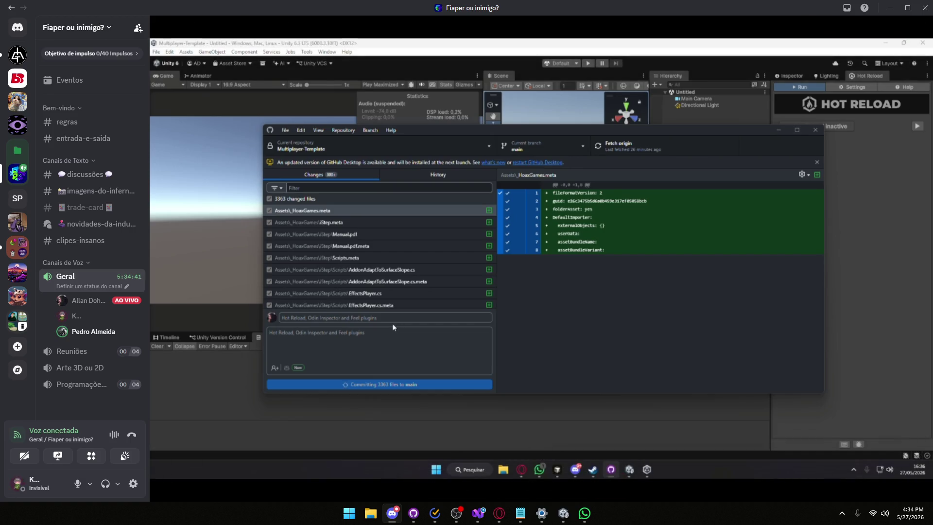
pyautogui.moveTo(575, 314)
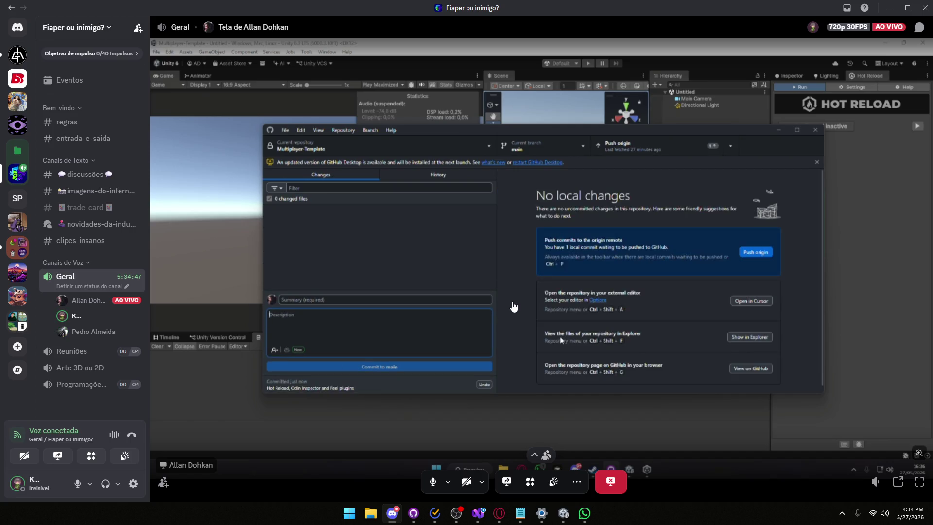
pyautogui.click(674, 141)
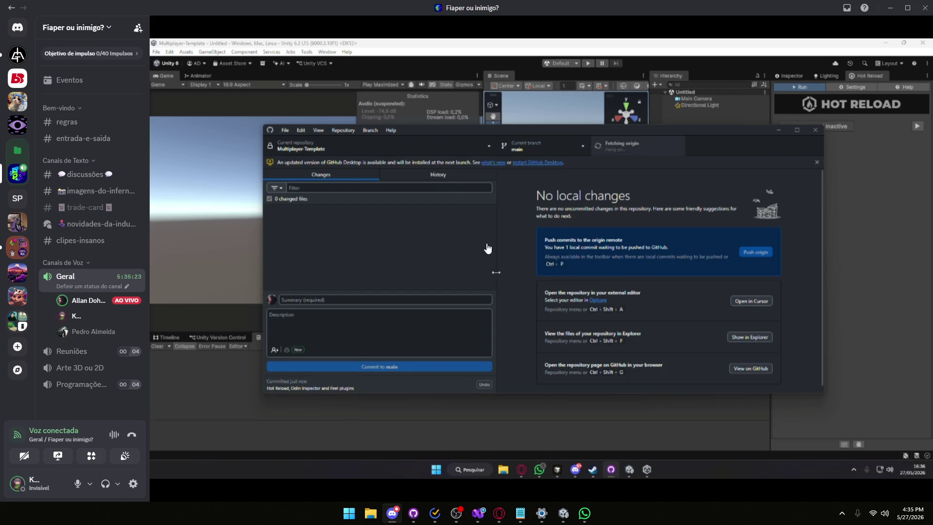
pyautogui.moveTo(502, 504)
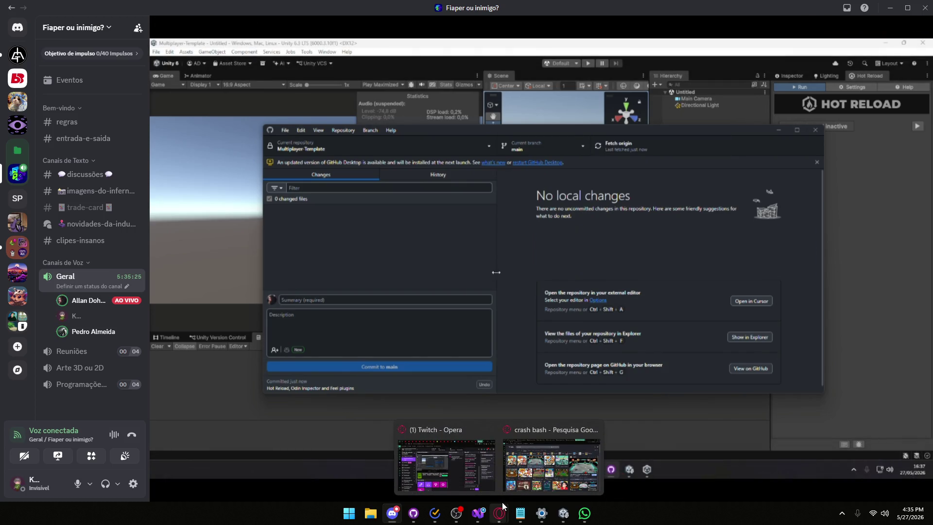
pyautogui.click(551, 464)
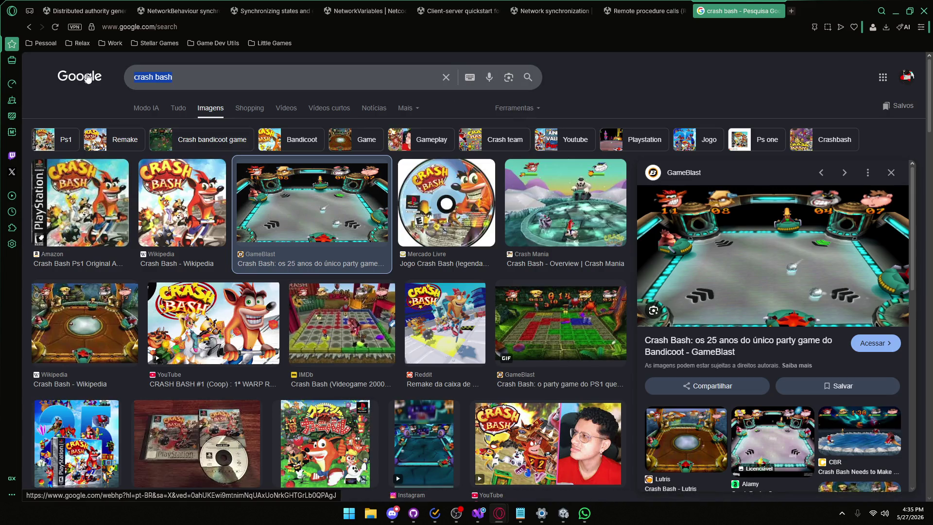
# - Search Google Images for r36s, preview a result, close the tab, then fetch origin in GitHub Desktop
pyautogui.write('r3')
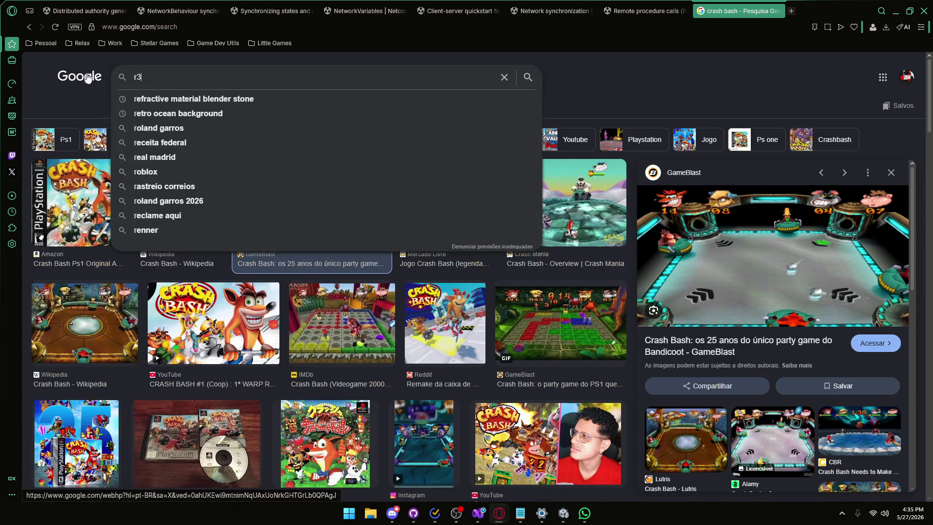
pyautogui.write('6s')
pyautogui.press('Return')
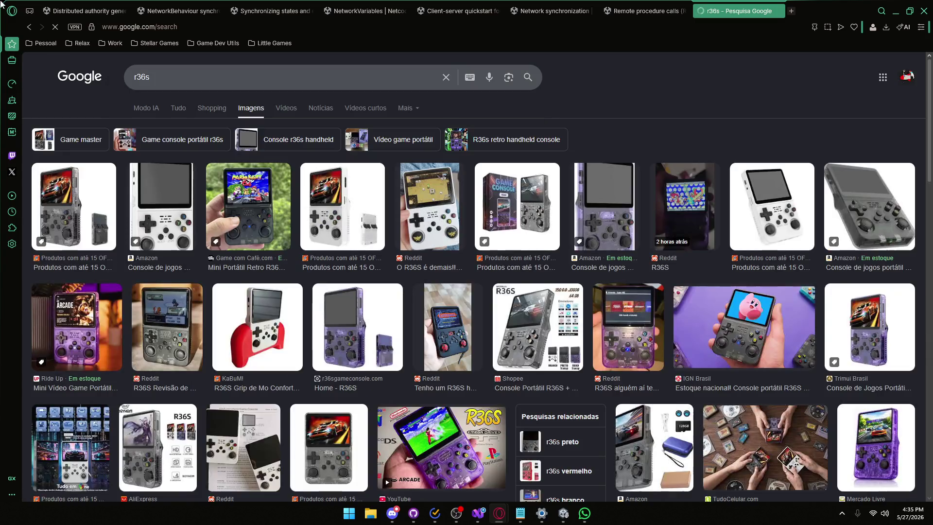
pyautogui.click(273, 203)
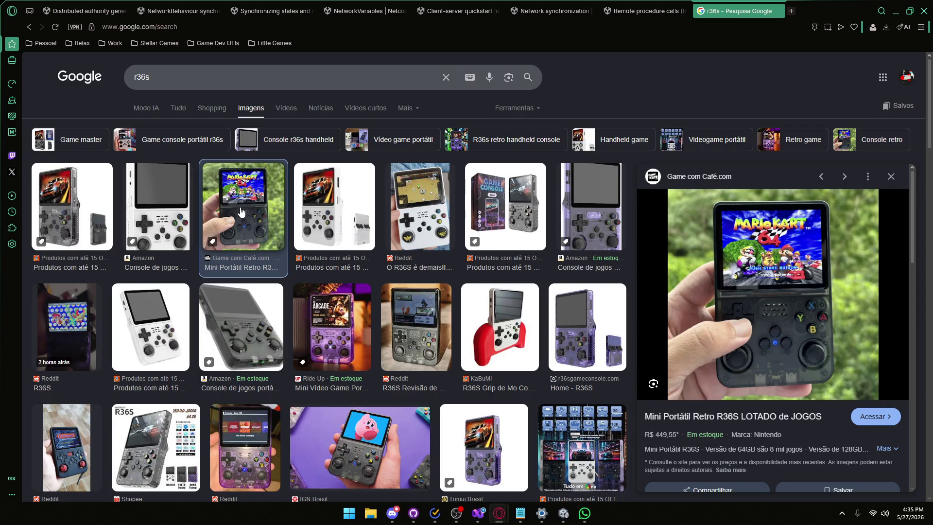
pyautogui.click(776, 11)
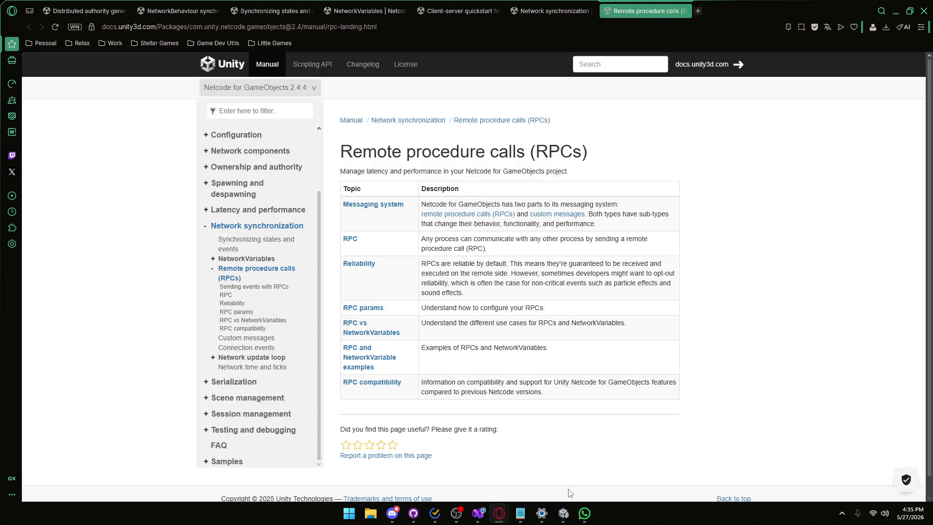
pyautogui.click(413, 513)
pyautogui.click(481, 30)
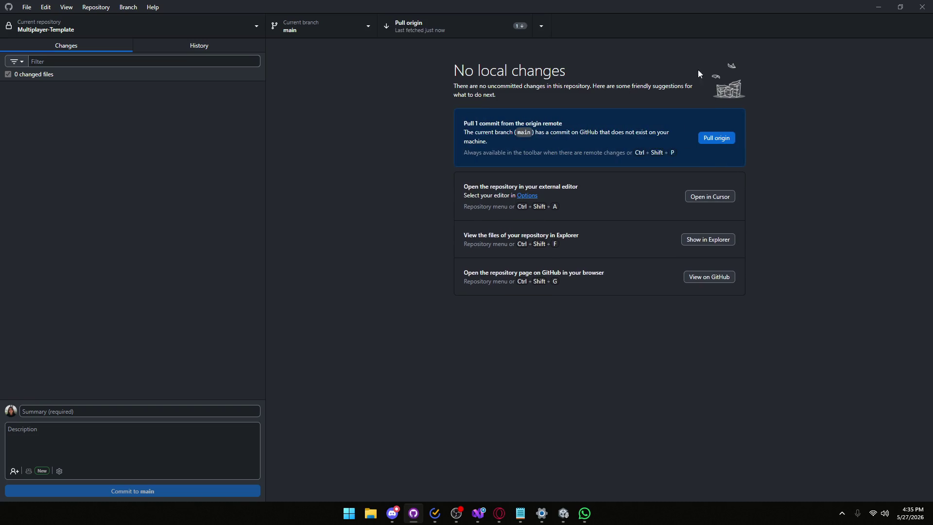
# - Pull origin into Multiplayer-Template, launch and close Steam, then return to Unity
pyautogui.click(713, 141)
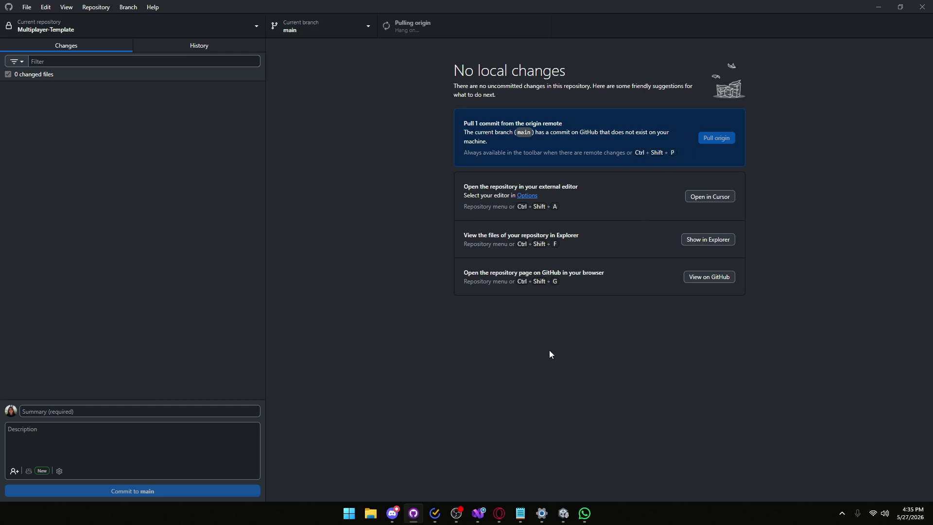
pyautogui.press('super')
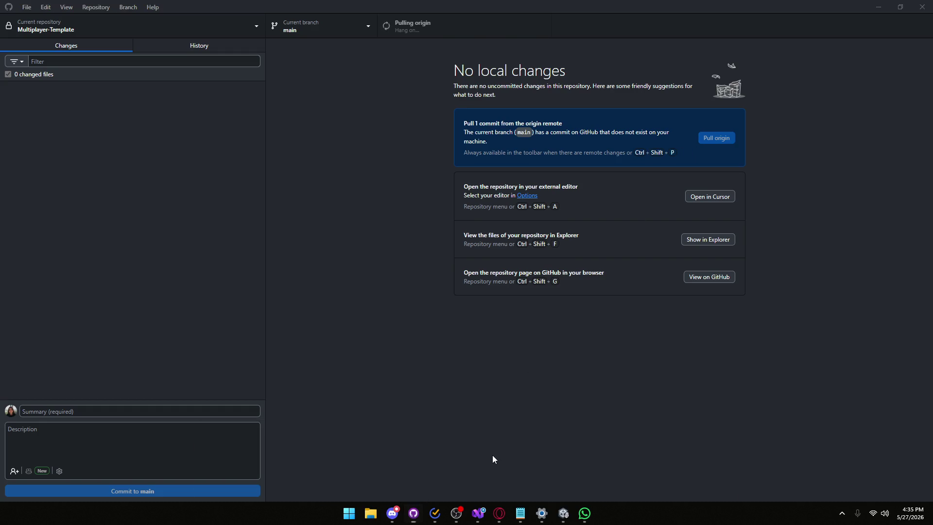
pyautogui.write('steam')
pyautogui.press('Return')
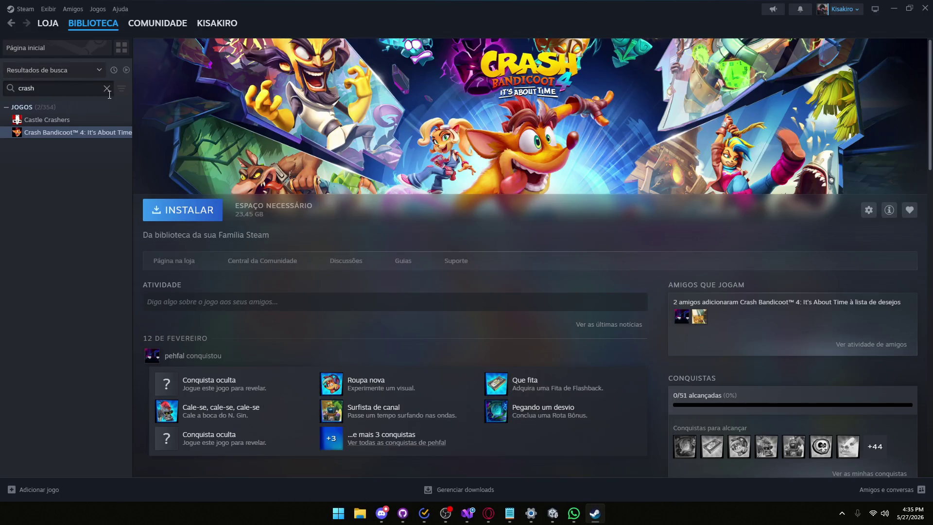
pyautogui.click(925, 8)
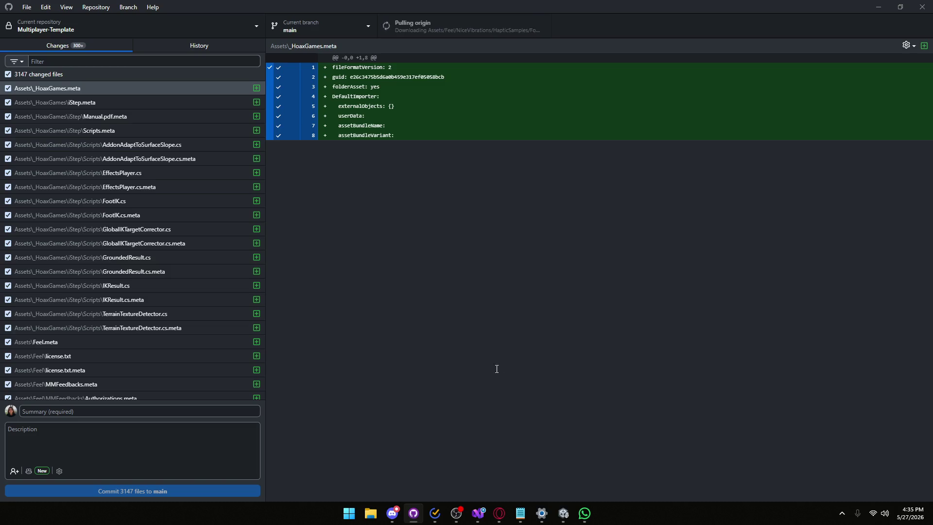
pyautogui.moveTo(499, 513)
pyautogui.click(560, 515)
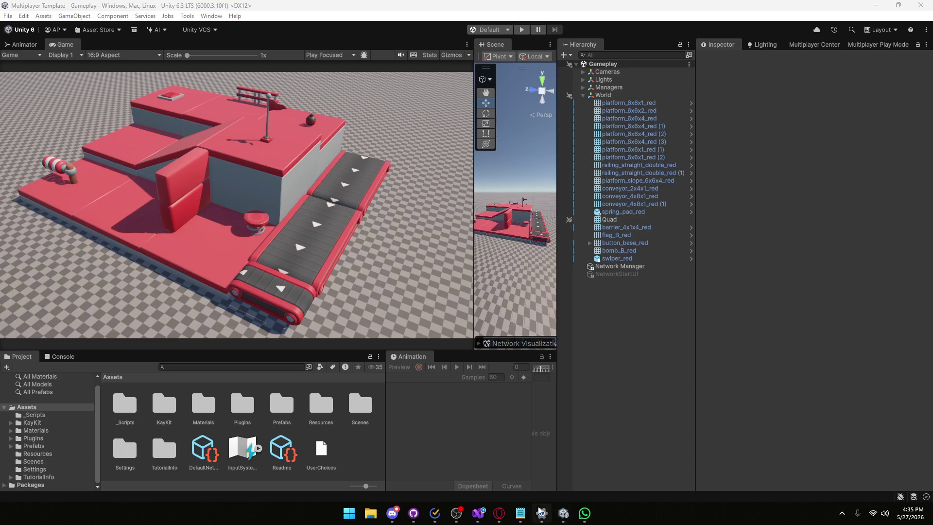
# - Switch back to the Unity editor and let it compile the pulled scripts
pyautogui.click(392, 514)
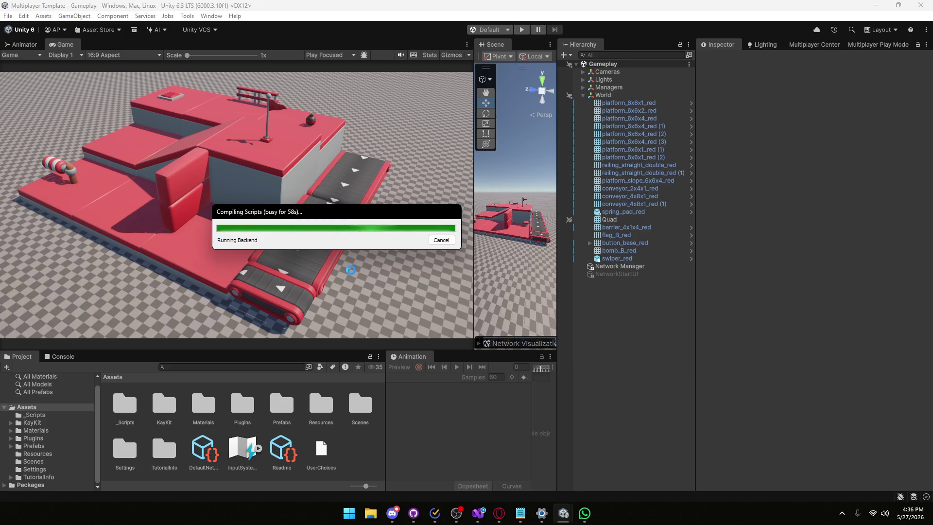
pyautogui.moveTo(413, 513)
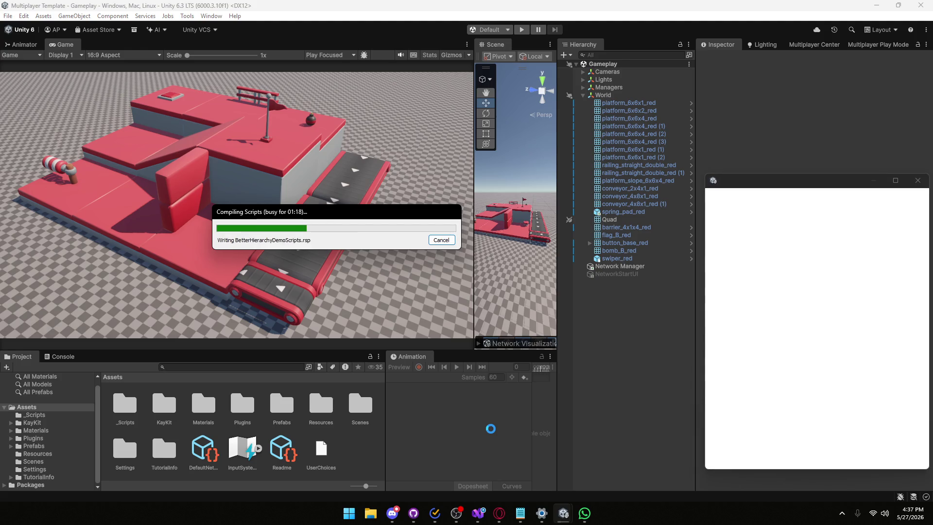
pyautogui.moveTo(477, 511)
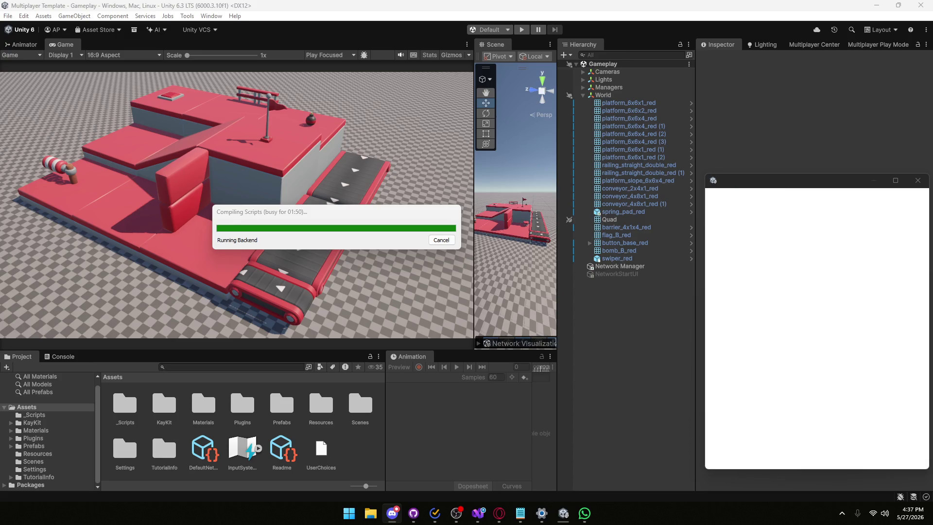
pyautogui.hotkey('alt', 'Tab')
pyautogui.click(886, 13)
pyautogui.click(478, 513)
pyautogui.scroll(15, 252, 256)
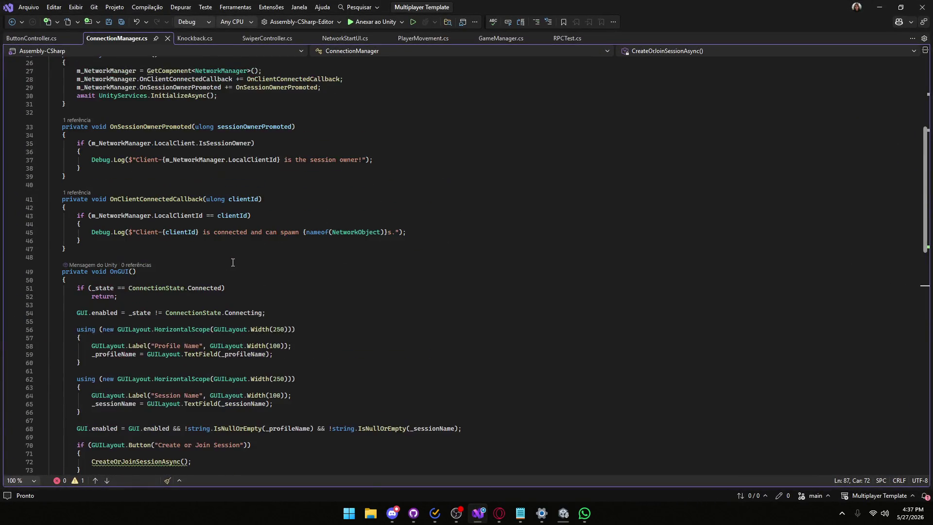
pyautogui.click(877, 4)
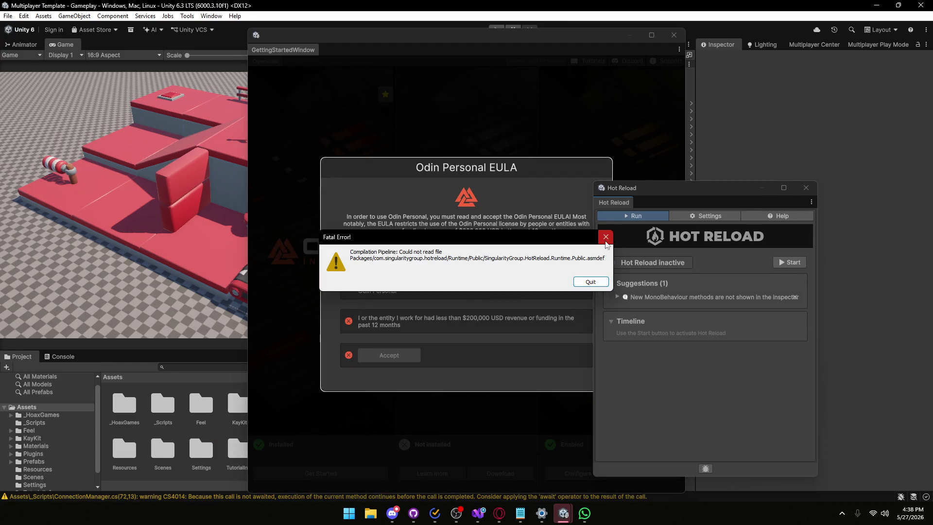
# - Dismiss the Hot Reload fatal compilation error and restart the Player 2 instance
pyautogui.click(595, 282)
pyautogui.moveTo(708, 195)
pyautogui.mouseDown()
pyautogui.moveTo(550, 170)
pyautogui.moveTo(592, 161)
pyautogui.mouseUp()
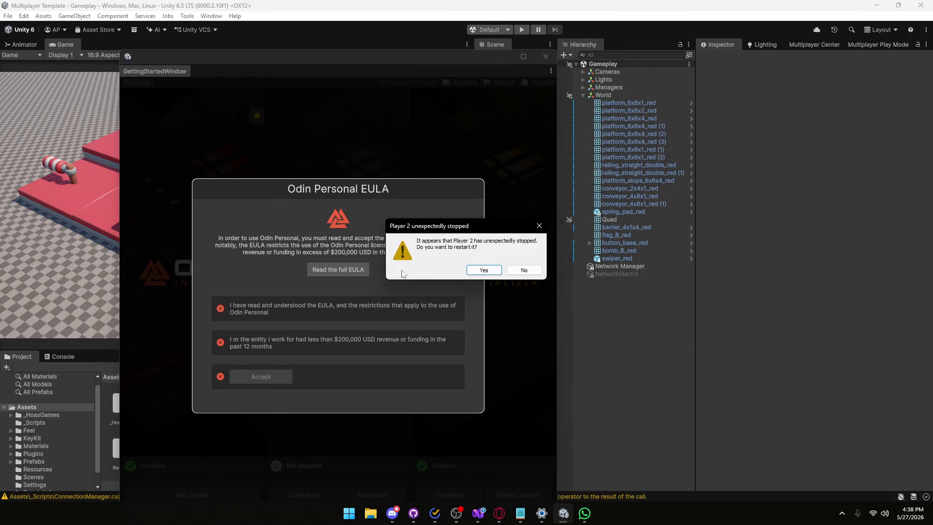
pyautogui.click(472, 276)
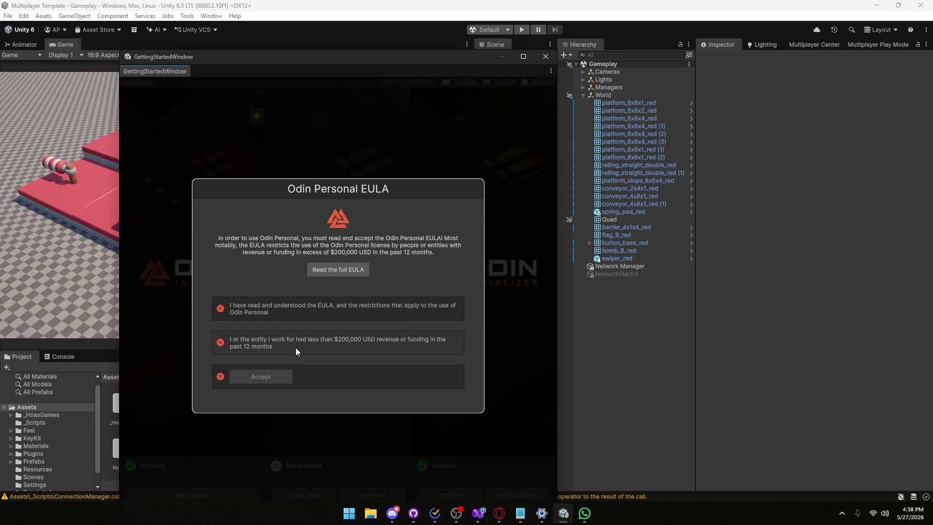
# - Accept the Odin Personal EULA terms and open the Get started with Odin Inspector guide
pyautogui.click(240, 313)
pyautogui.click(241, 339)
pyautogui.click(243, 377)
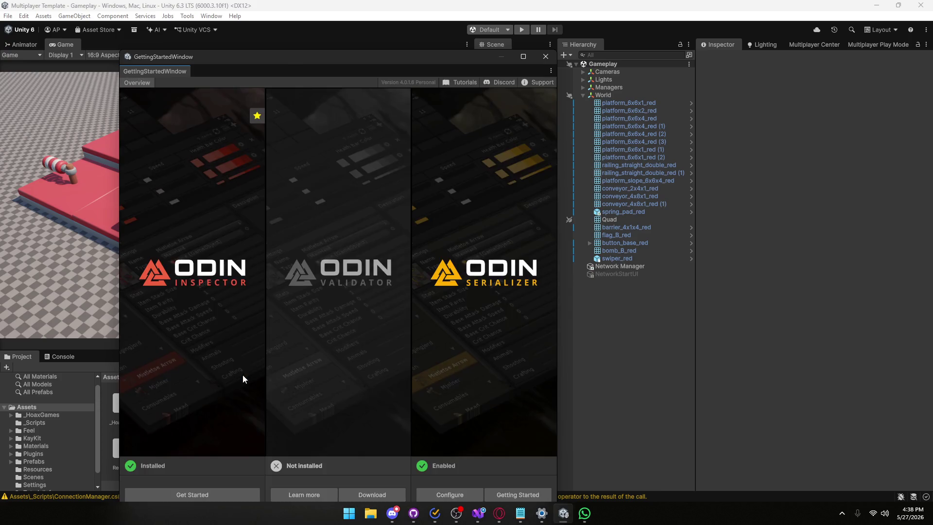
pyautogui.click(212, 497)
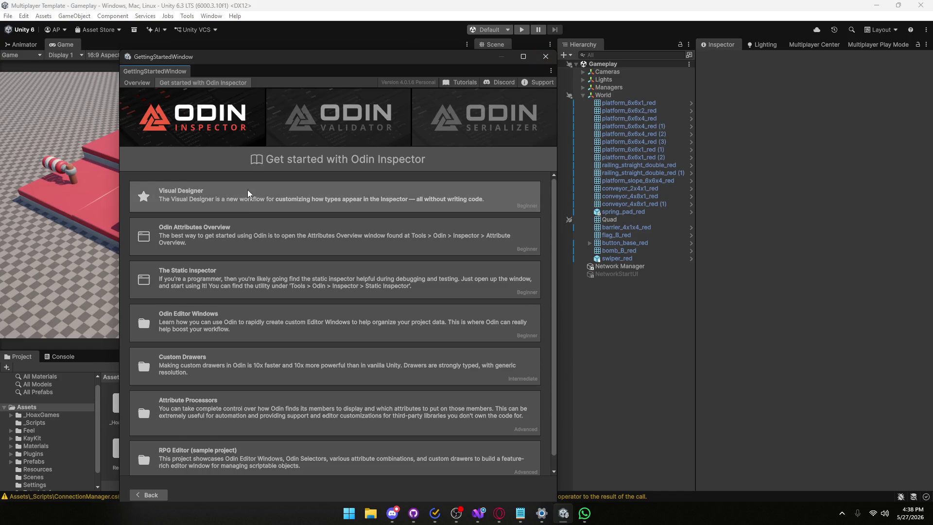
# - Browse the Odin Inspector getting started guide, then close it
pyautogui.scroll(-1, 248, 199)
pyautogui.moveTo(313, 61)
pyautogui.mouseDown()
pyautogui.moveTo(431, 29)
pyautogui.moveTo(406, 38)
pyautogui.mouseUp()
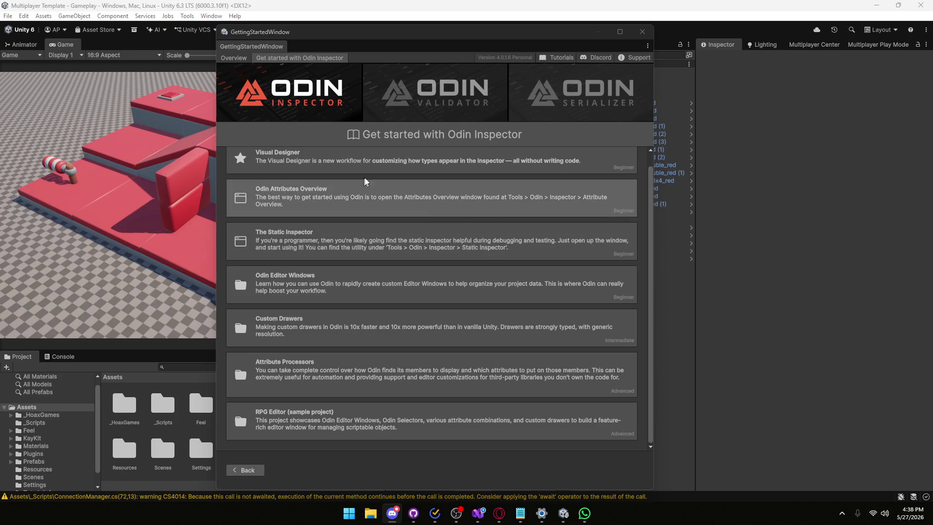
pyautogui.hotkey('alt', 'Tab')
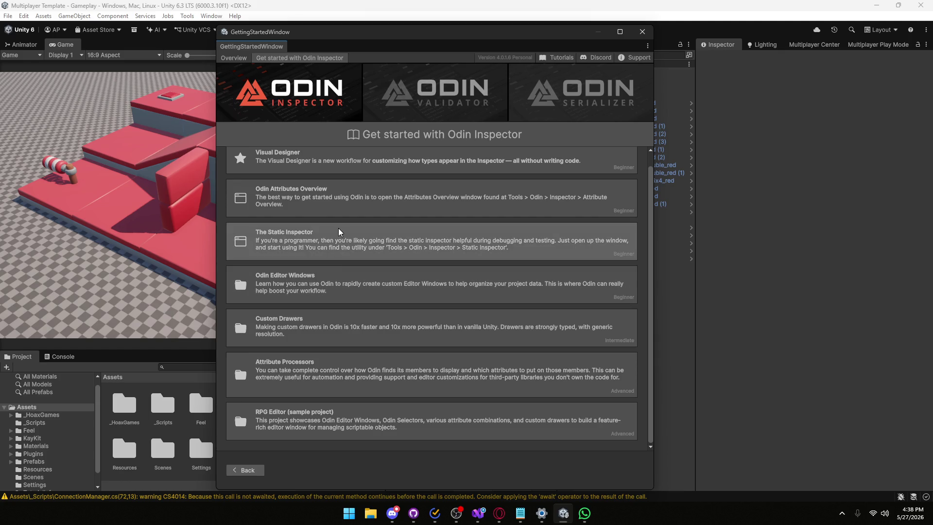
pyautogui.scroll(1, 339, 232)
pyautogui.hotkey('alt', 'Tab')
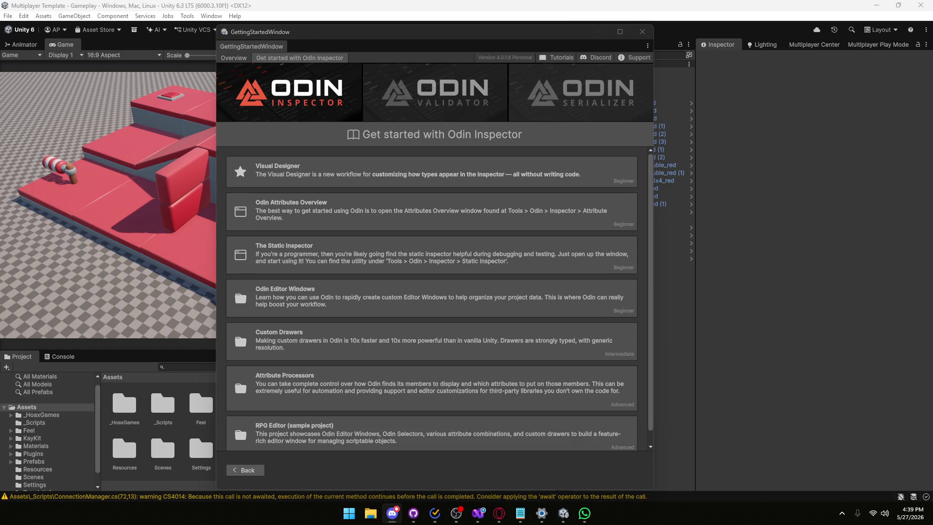
pyautogui.hotkey('alt', 'Tab')
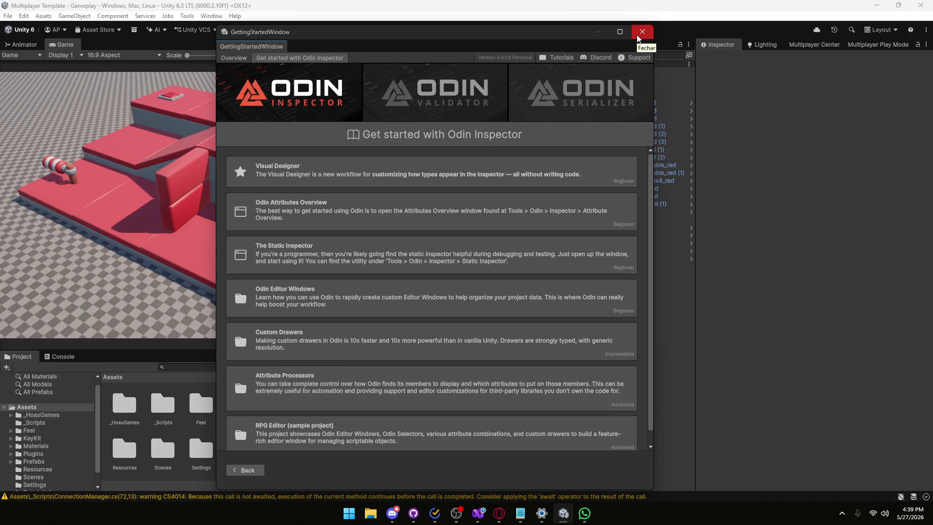
pyautogui.click(642, 32)
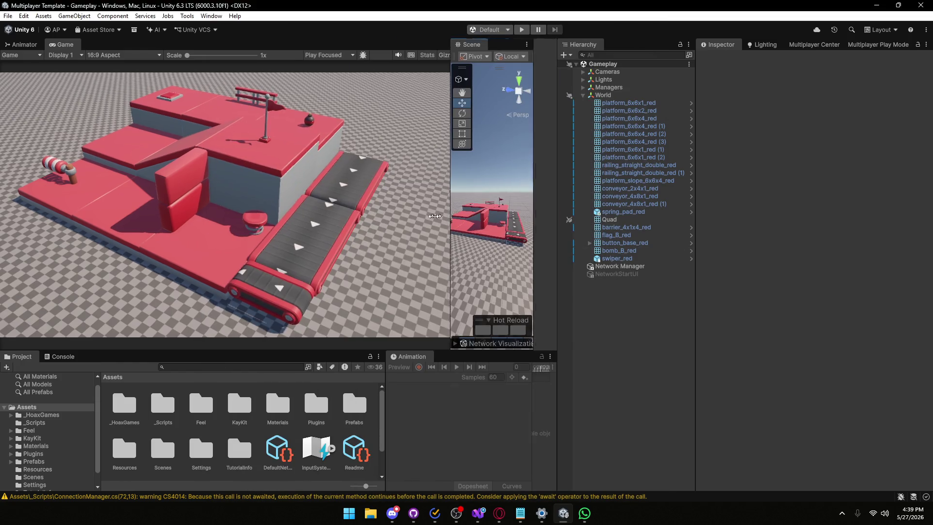
# - Widen the Scene view over the Game view and fly the camera around the platform
pyautogui.moveTo(471, 215); pyautogui.dragTo(136, 215)
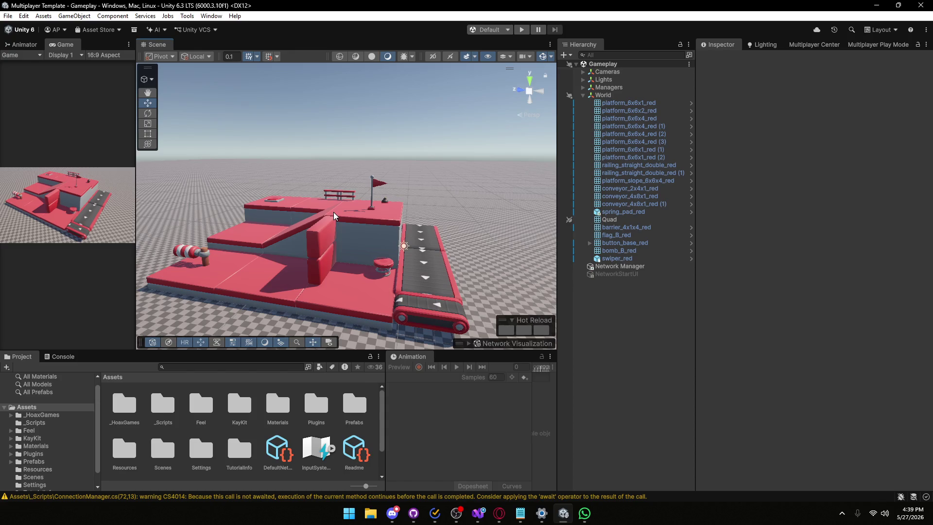
pyautogui.press('w')
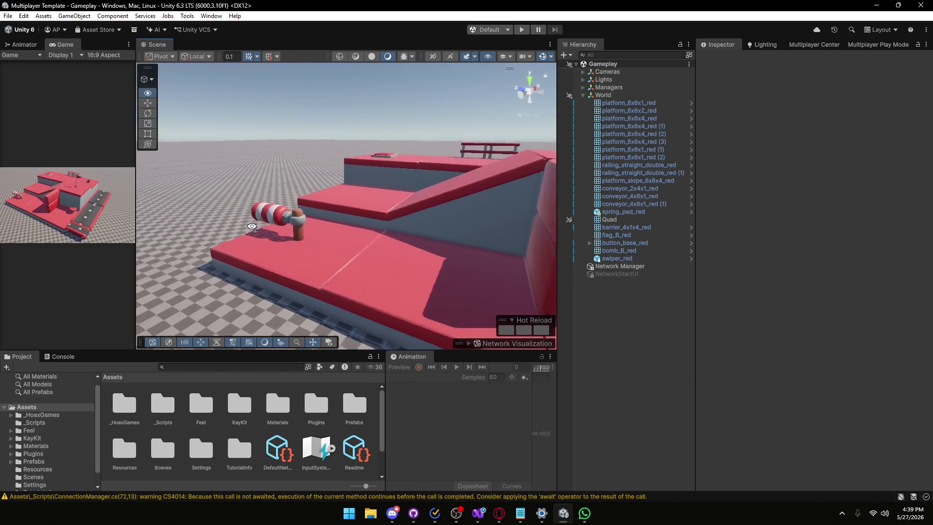
pyautogui.press('s')
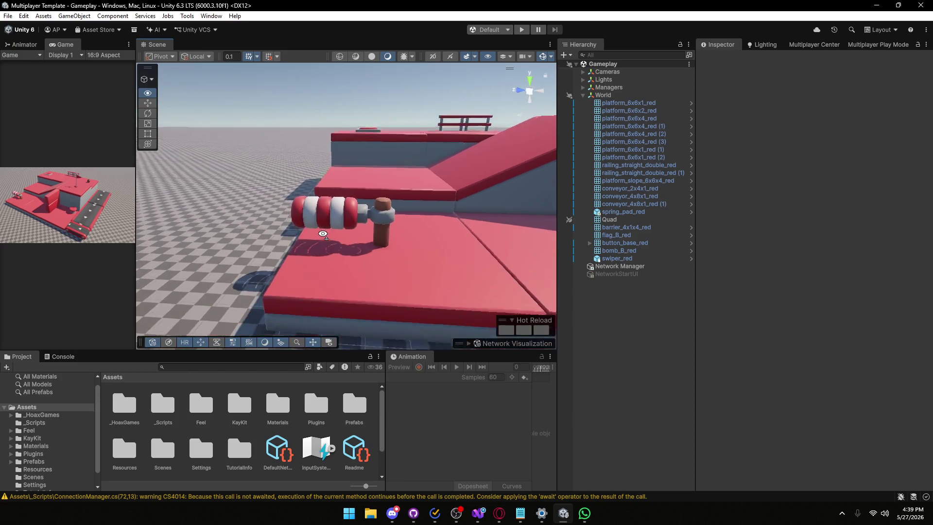
# - Select swiper_red and review its networking components in the Inspector
pyautogui.click(379, 214)
pyautogui.scroll(-8, 773, 271)
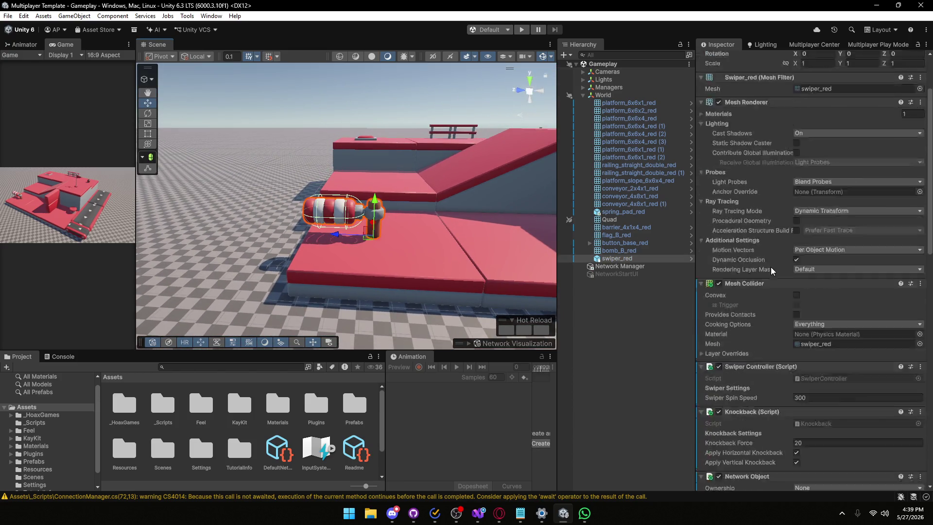
pyautogui.scroll(-5, 772, 271)
pyautogui.scroll(6, 772, 271)
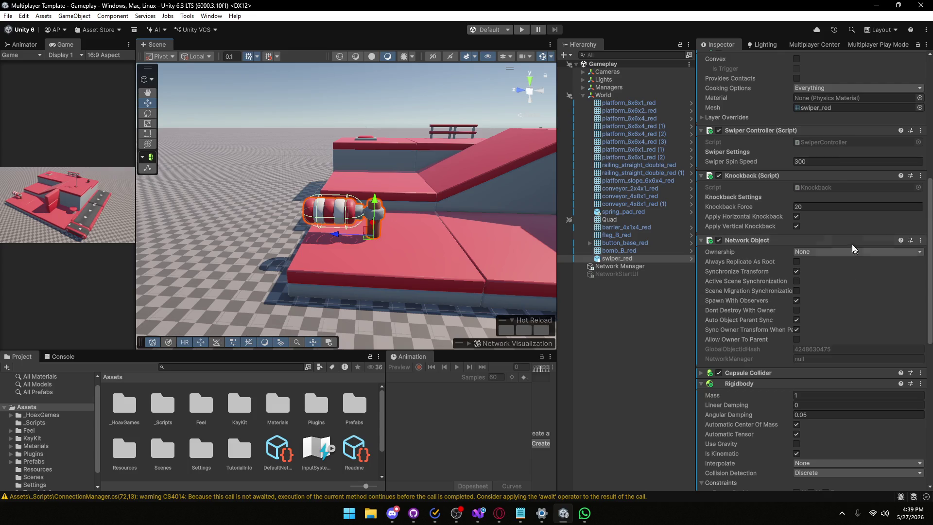
pyautogui.moveTo(732, 289)
pyautogui.scroll(-10, 777, 262)
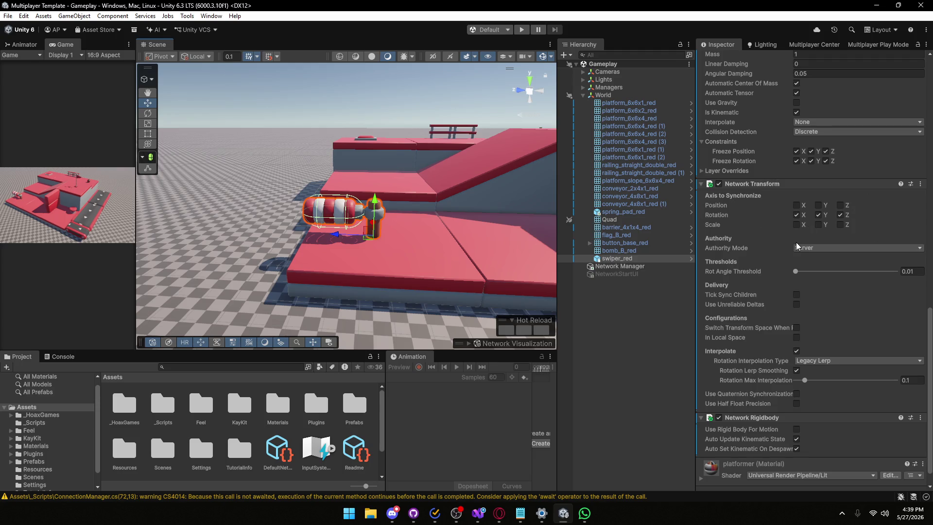
pyautogui.scroll(-1, 797, 246)
pyautogui.moveTo(747, 412)
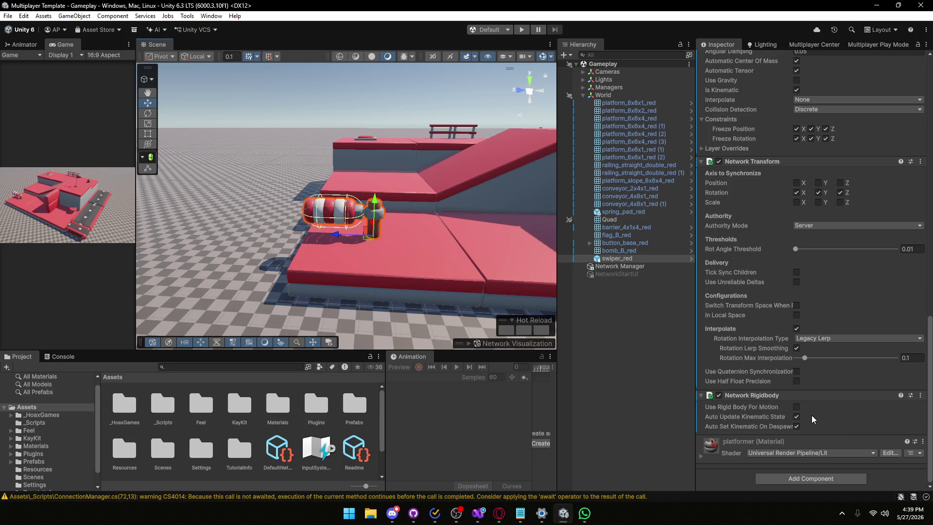
pyautogui.scroll(15, 777, 403)
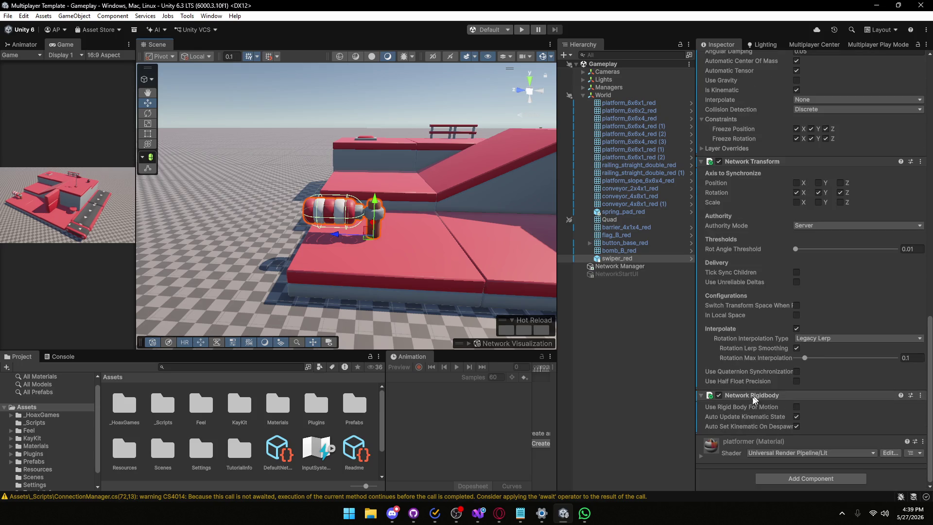
pyautogui.scroll(3, 746, 369)
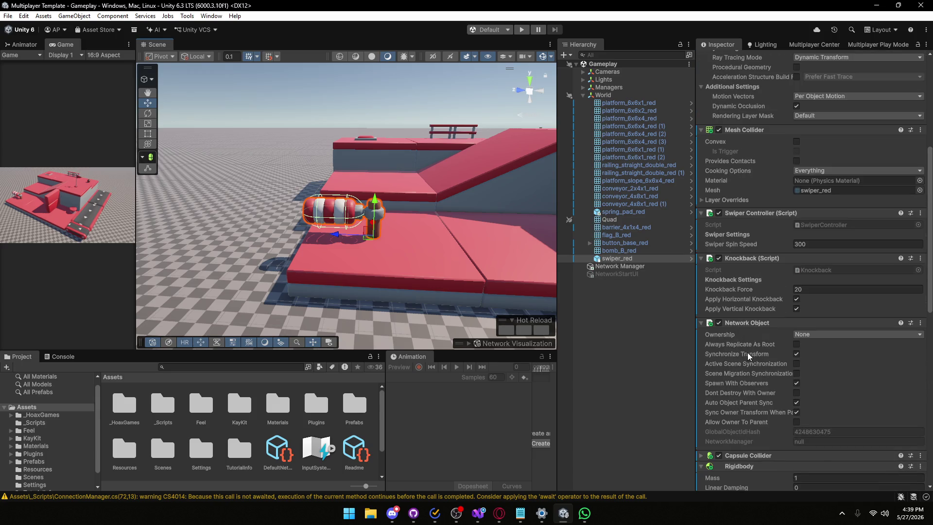
pyautogui.click(478, 514)
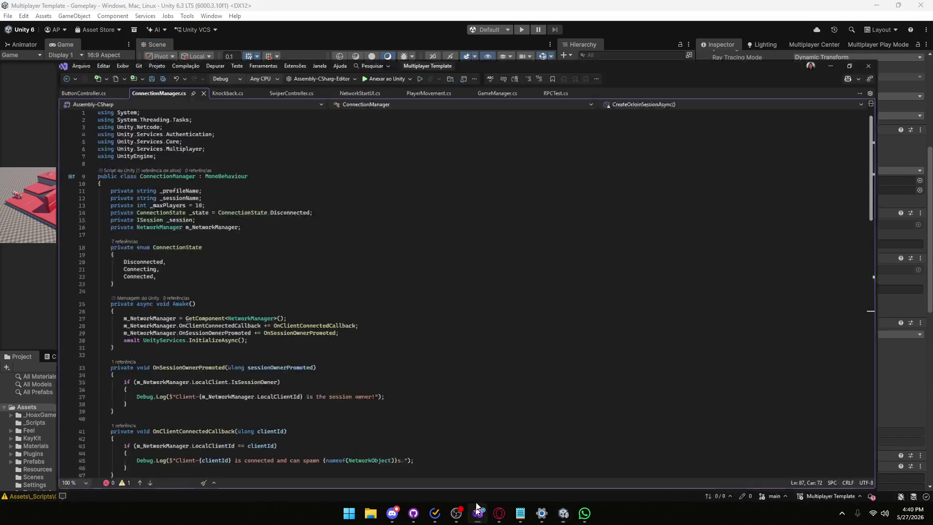
# - Ignore the file change warning, glance at line 11 of SwiperController.cs, and return to Unity
pyautogui.click(437, 280)
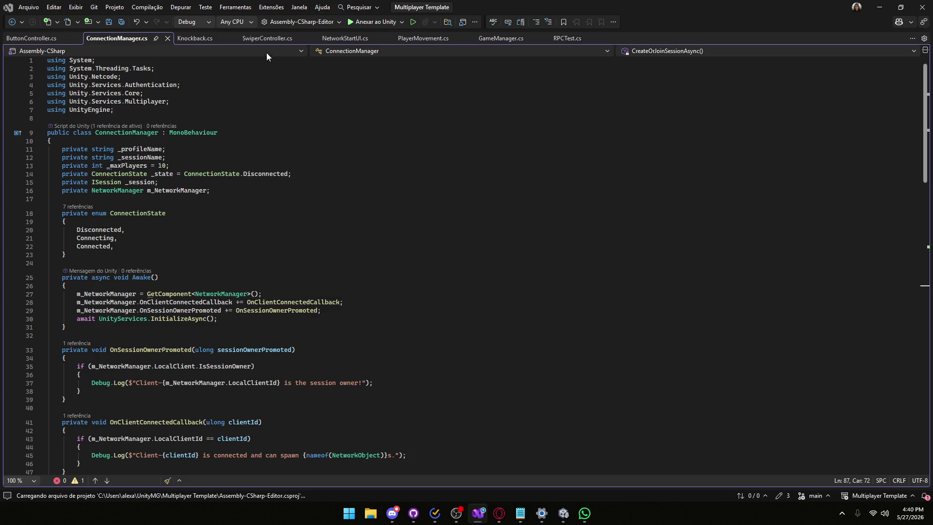
pyautogui.click(270, 38)
pyautogui.moveTo(310, 155); pyautogui.dragTo(2, 155)
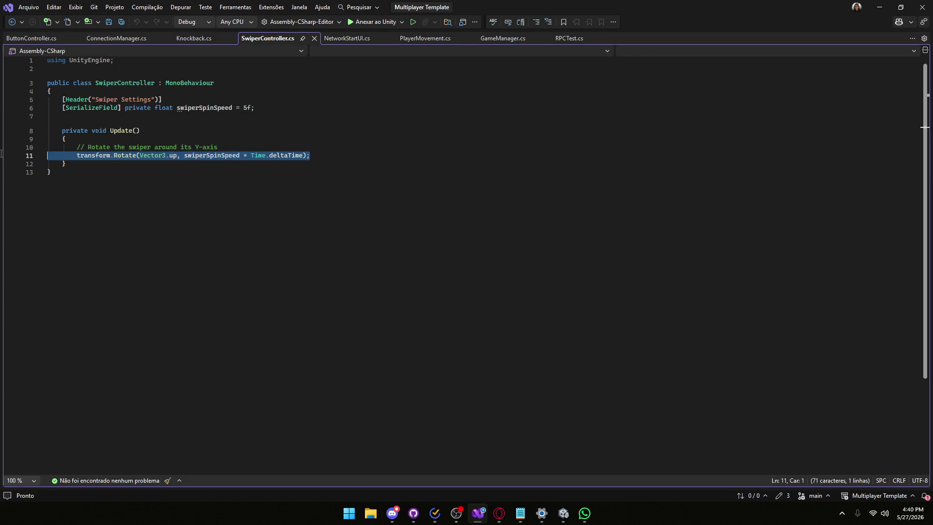
pyautogui.click(880, 7)
pyautogui.scroll(-3, 775, 315)
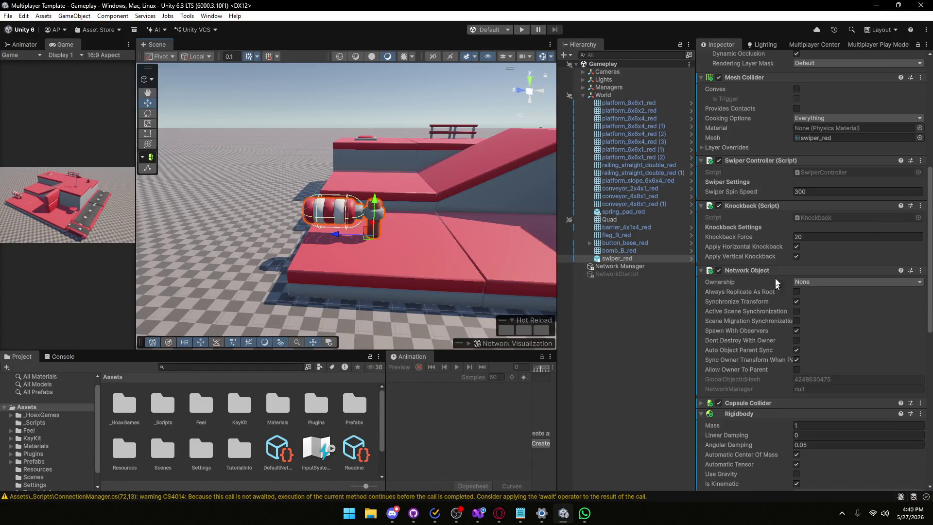
# - Review swiper_red's Rigidbody, Network Object and Network Transform settings, then return to SwiperController.cs
pyautogui.scroll(-15, 776, 291)
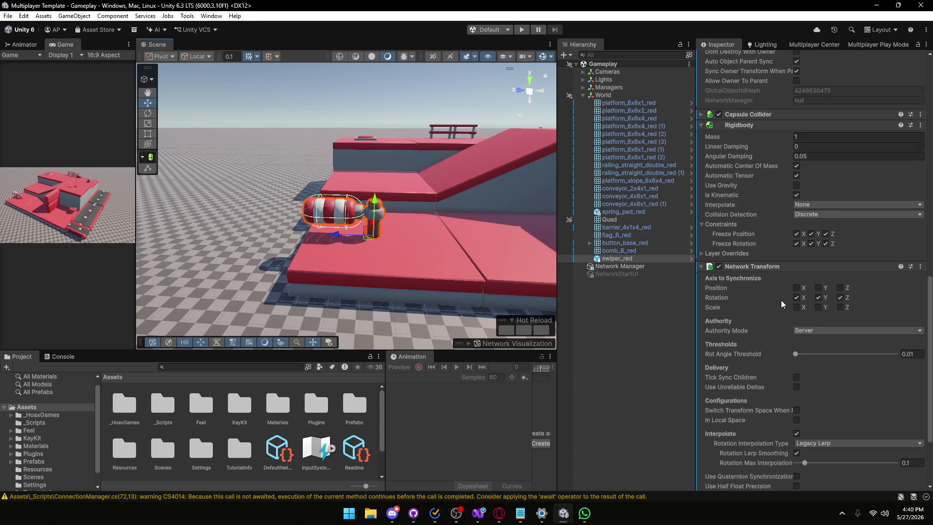
pyautogui.scroll(16, 782, 304)
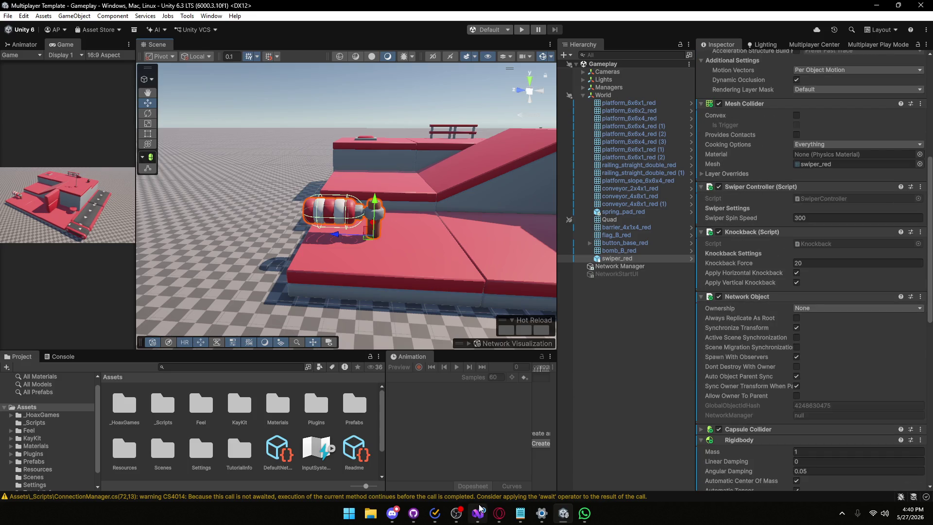
pyautogui.moveTo(479, 509)
pyautogui.click(477, 464)
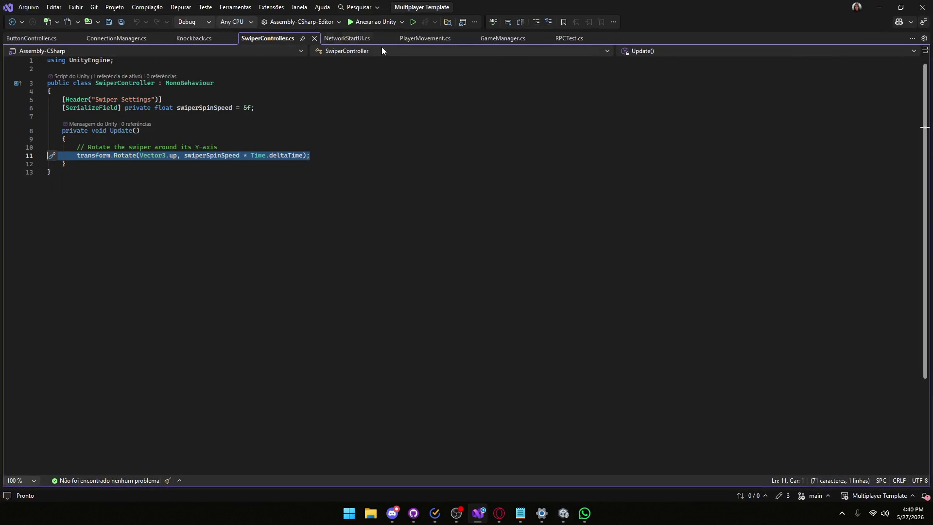
# - Open PlayerMovement.cs and review its movement and Network Settings fields
pyautogui.click(425, 38)
pyautogui.scroll(15, 196, 209)
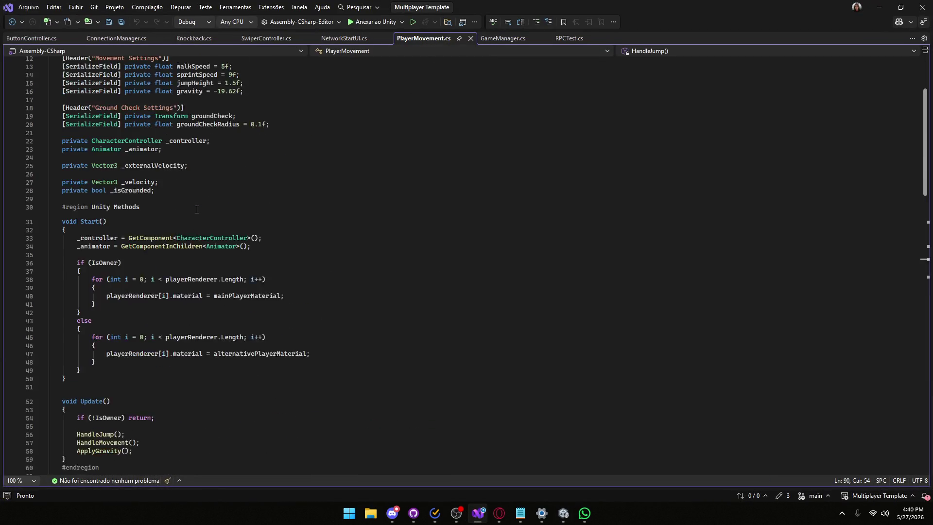
pyautogui.scroll(4, 197, 209)
pyautogui.moveTo(82, 108)
pyautogui.mouseDown()
pyautogui.moveTo(170, 132)
pyautogui.moveTo(214, 267)
pyautogui.moveTo(141, 309)
pyautogui.mouseUp()
pyautogui.click(282, 155)
pyautogui.moveTo(282, 141)
pyautogui.mouseDown()
pyautogui.moveTo(48, 129)
pyautogui.moveTo(47, 115)
pyautogui.mouseUp()
pyautogui.click(254, 173)
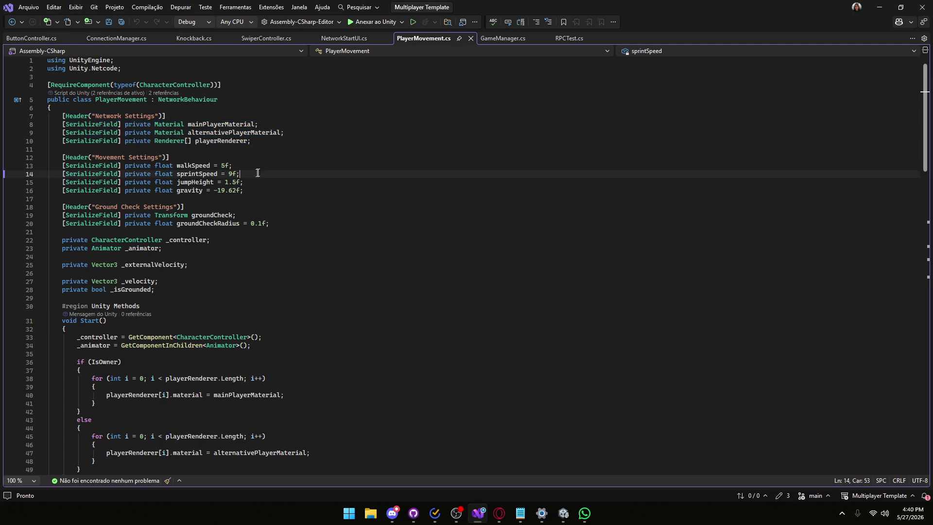
pyautogui.scroll(-2, 268, 167)
pyautogui.moveTo(270, 173); pyautogui.dragTo(49, 165)
pyautogui.moveTo(243, 140)
pyautogui.mouseDown()
pyautogui.moveTo(49, 140)
pyautogui.moveTo(49, 115)
pyautogui.mouseUp()
# - Inspect the IsOwner checks in Start() and the if (!IsOwner) return line in Update()
pyautogui.scroll(-2, 184, 187)
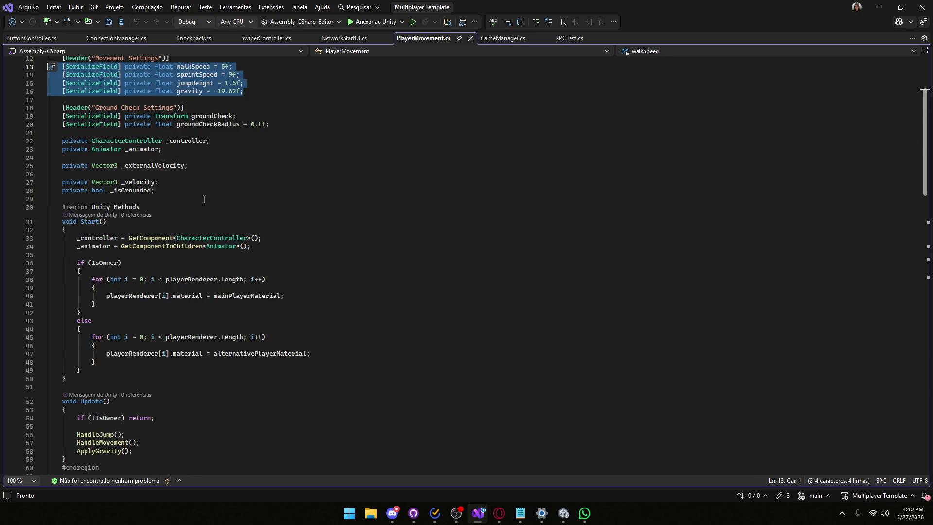
pyautogui.scroll(-2, 204, 200)
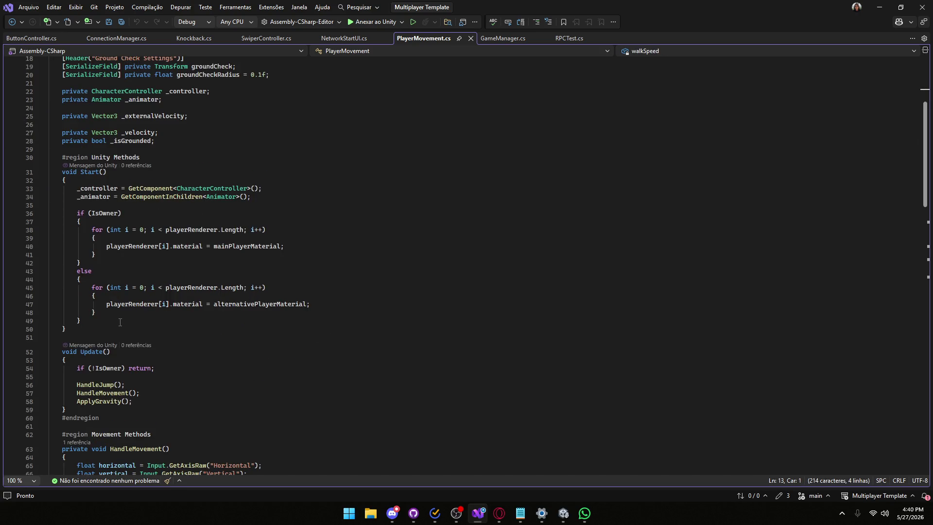
pyautogui.moveTo(111, 324)
pyautogui.mouseDown()
pyautogui.moveTo(49, 229)
pyautogui.moveTo(116, 215)
pyautogui.mouseUp()
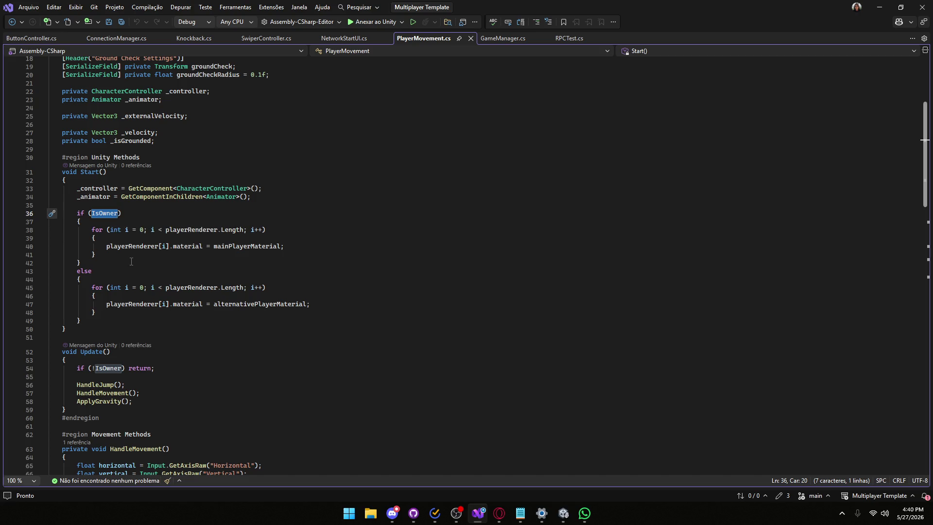
pyautogui.moveTo(171, 270); pyautogui.dragTo(51, 222)
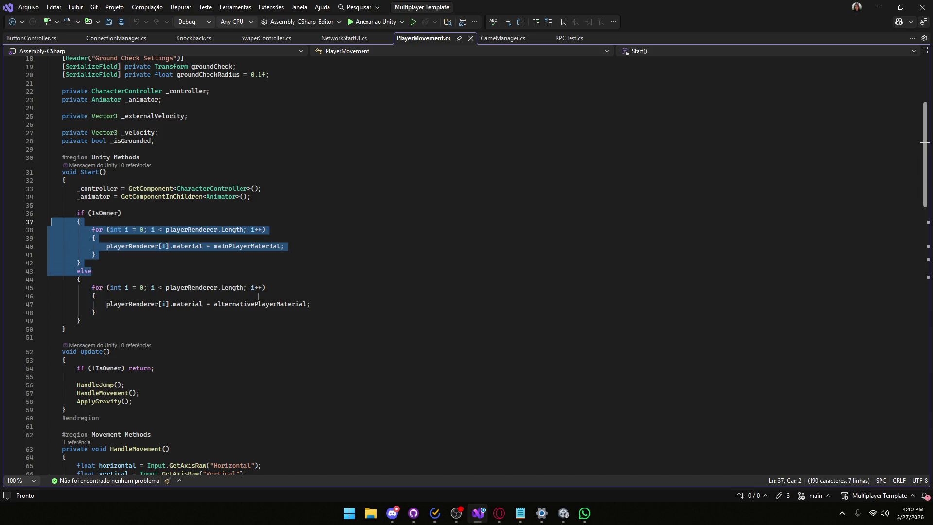
pyautogui.scroll(-4, 164, 268)
pyautogui.moveTo(164, 267)
pyautogui.mouseDown()
pyautogui.moveTo(170, 273)
pyautogui.moveTo(45, 273)
pyautogui.mouseUp()
pyautogui.click(124, 271)
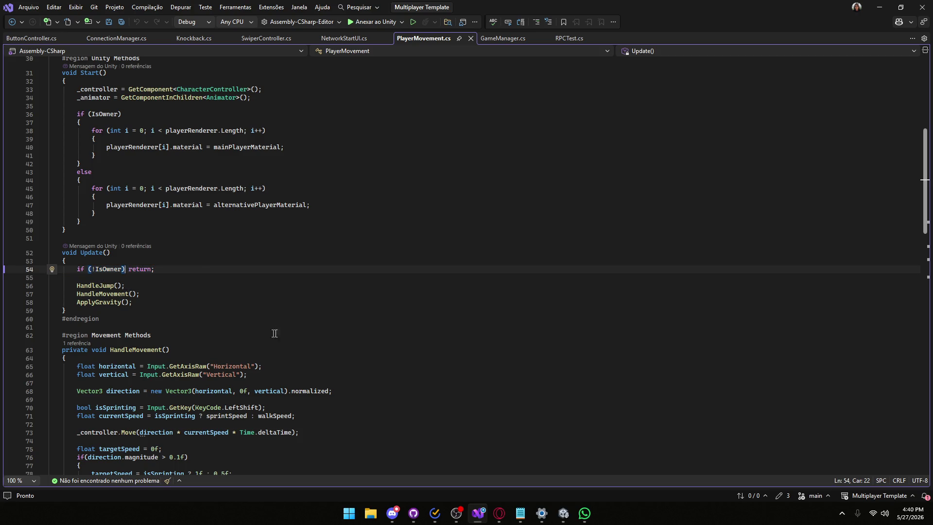
pyautogui.moveTo(102, 294)
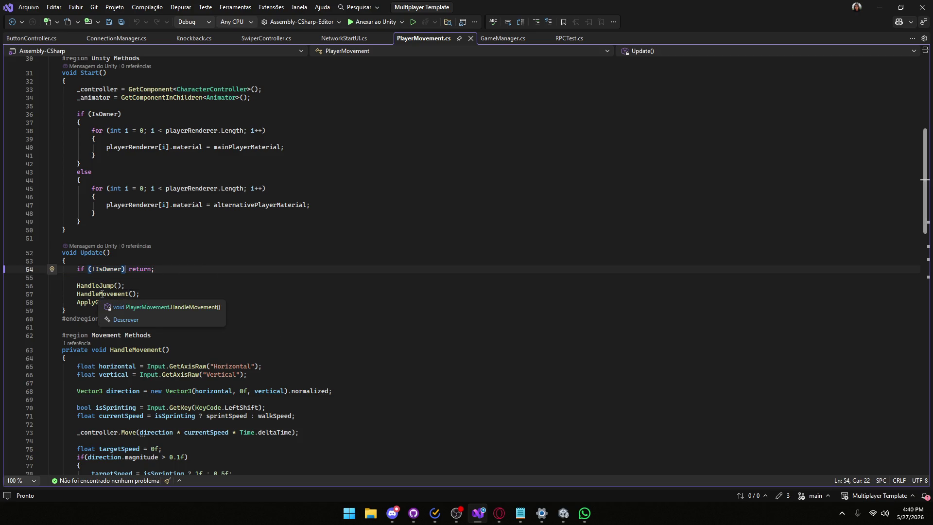
pyautogui.moveTo(167, 271); pyautogui.dragTo(37, 270)
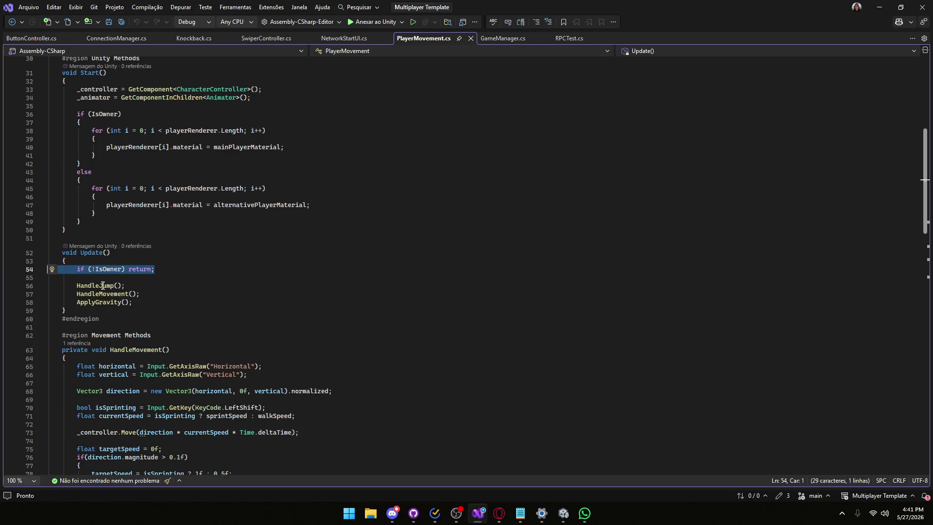
pyautogui.moveTo(97, 302)
pyautogui.click(96, 269)
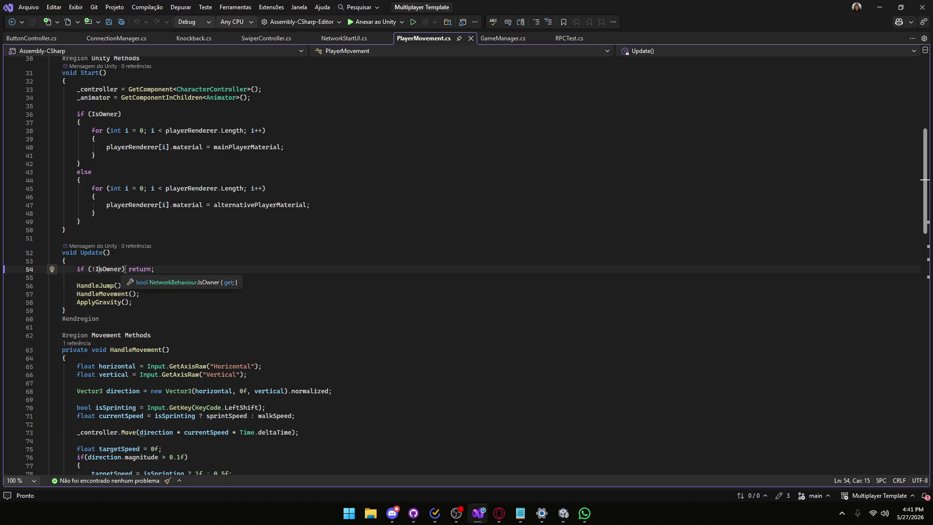
pyautogui.moveTo(124, 269); pyautogui.dragTo(91, 271)
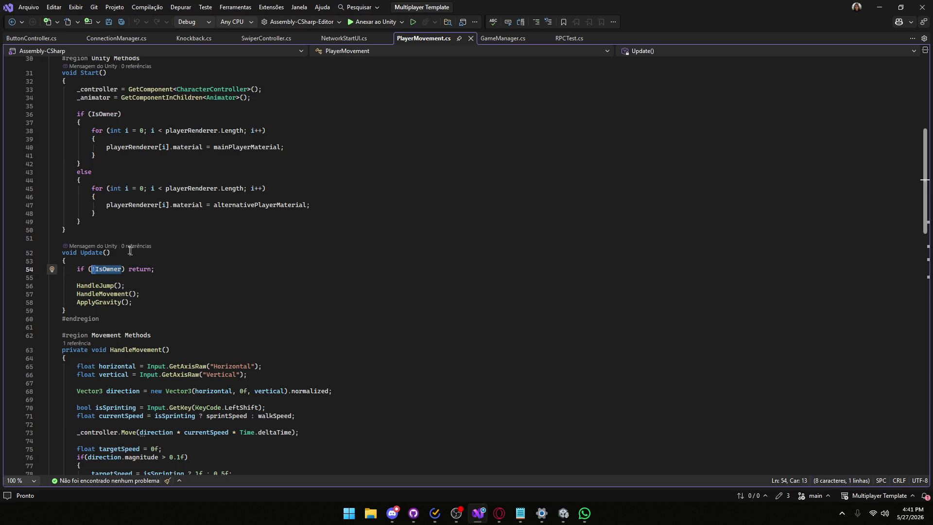
# - Read through the HandleMovement method body
pyautogui.scroll(-6, 224, 338)
pyautogui.moveTo(225, 339); pyautogui.dragTo(63, 209)
pyautogui.click(178, 308)
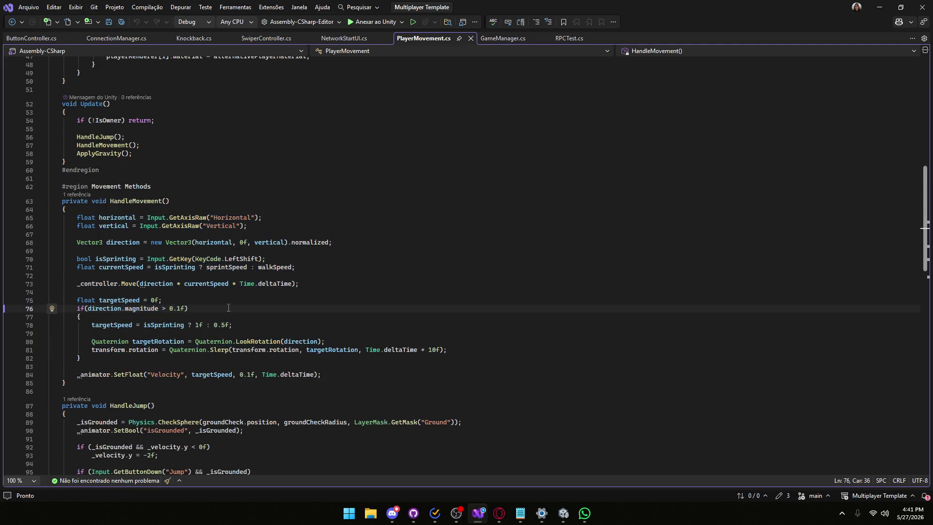
pyautogui.scroll(-13, 229, 308)
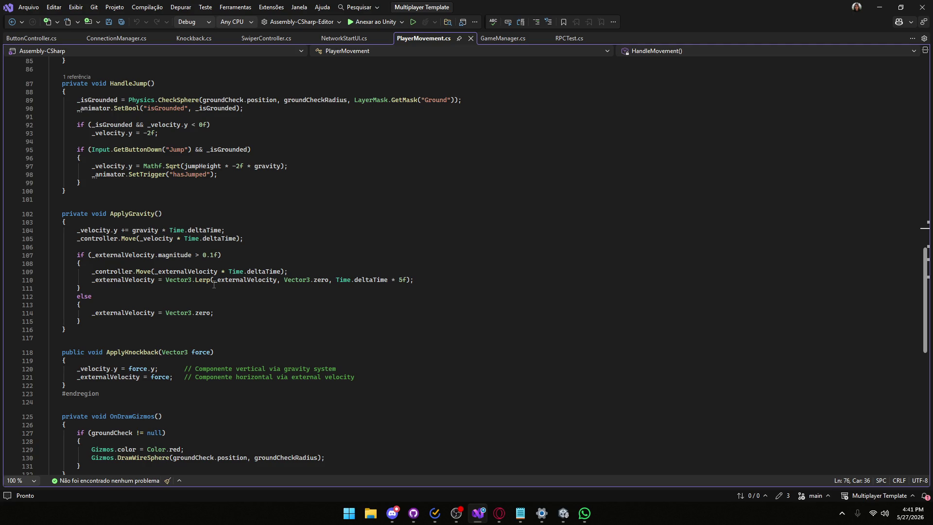
pyautogui.scroll(-6, 214, 285)
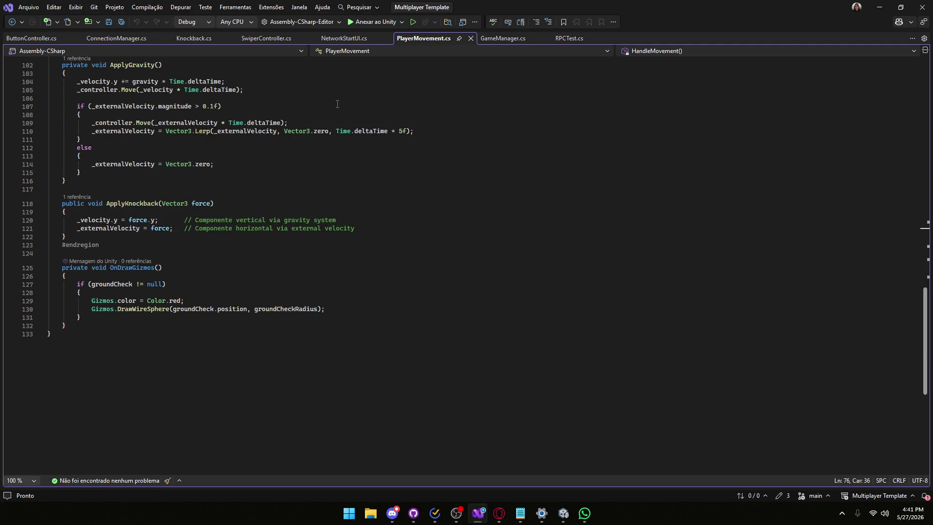
pyautogui.scroll(13, 224, 170)
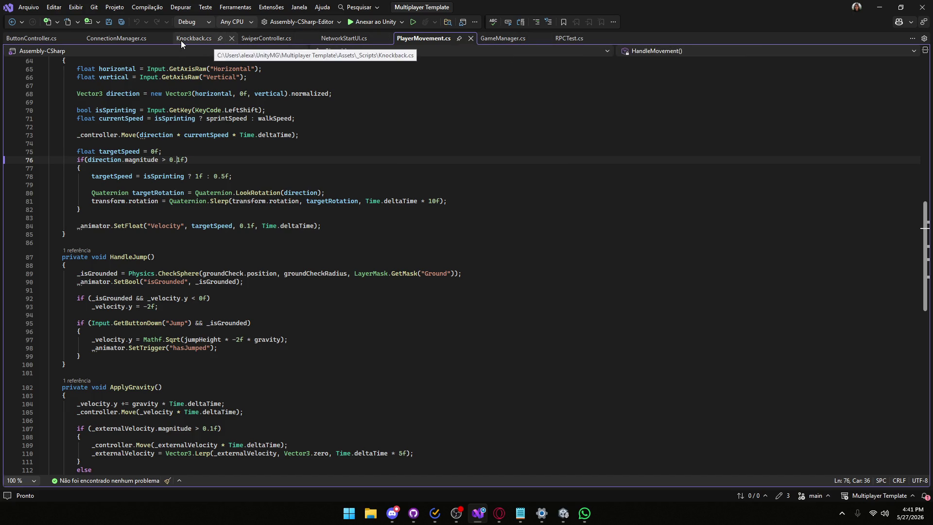
# - Open ButtonController.cs and read through its RPC methods
pyautogui.click(14, 42)
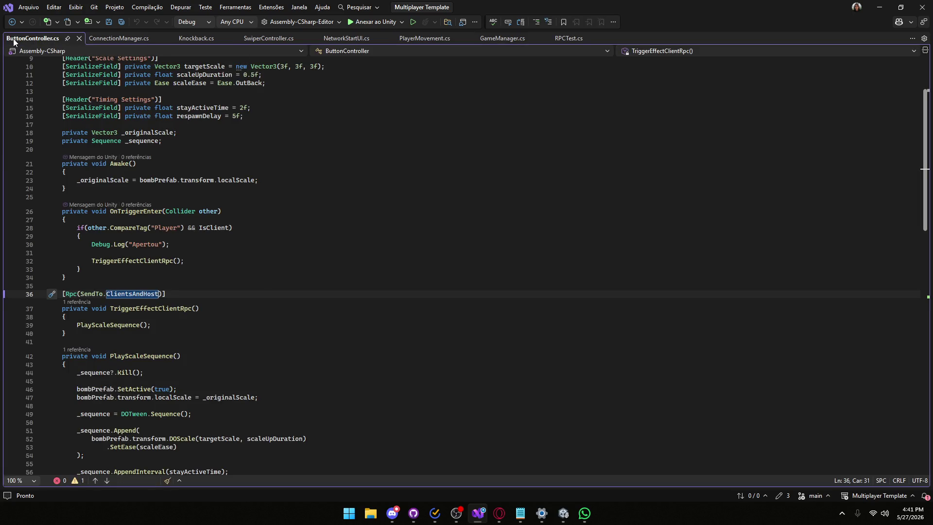
pyautogui.scroll(-6, 196, 258)
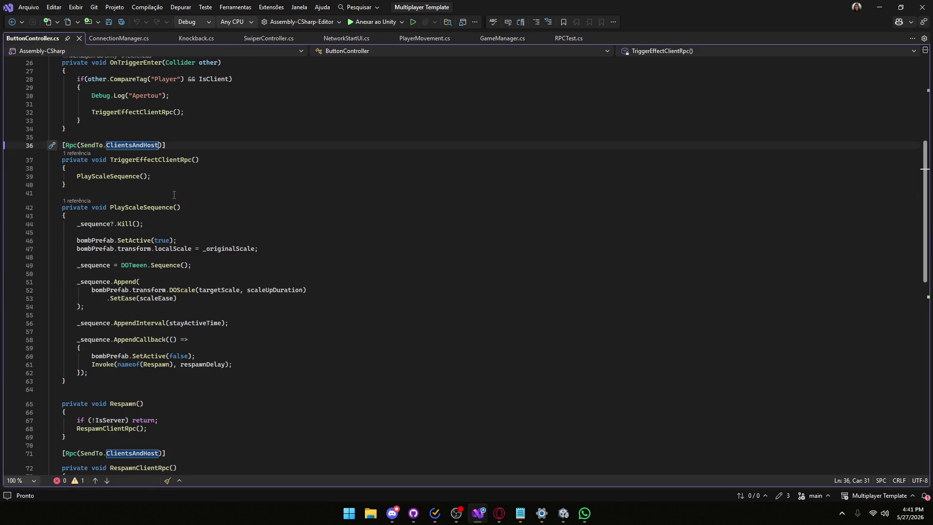
pyautogui.scroll(-5, 124, 216)
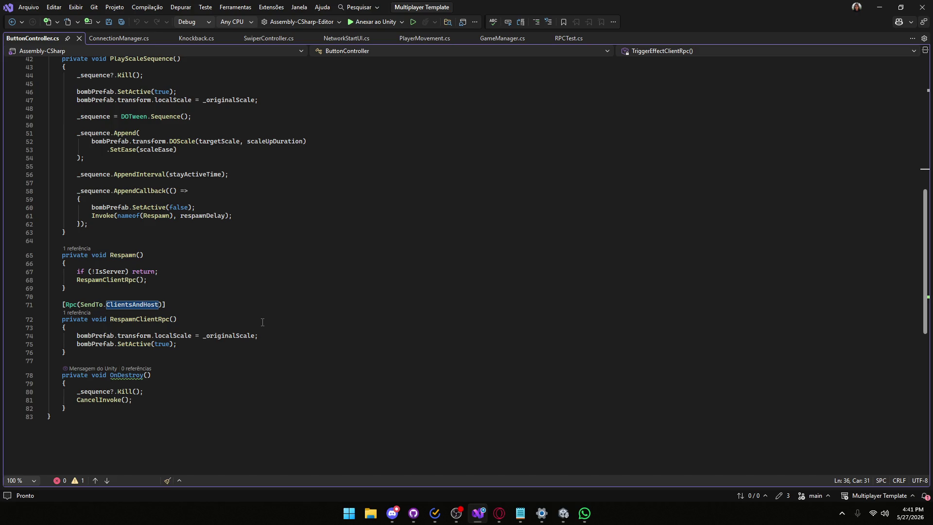
pyautogui.scroll(1, 229, 312)
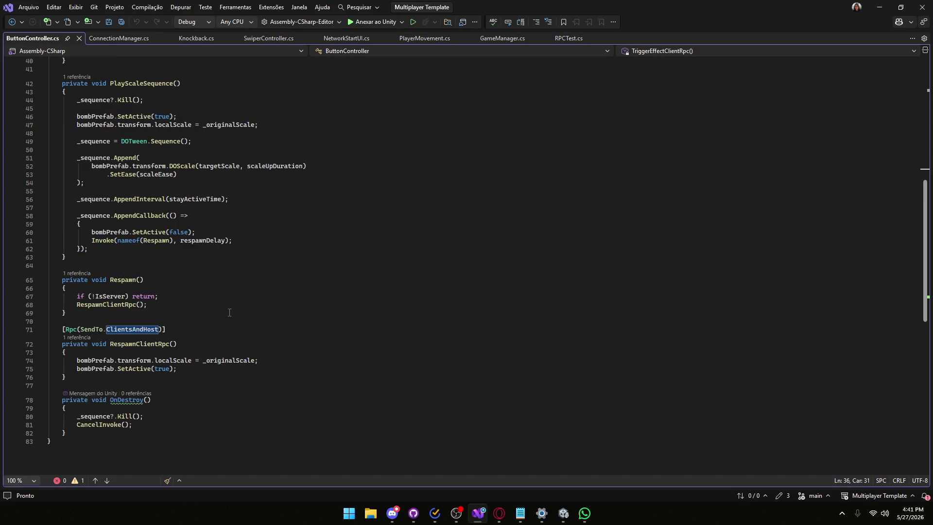
pyautogui.scroll(13, 228, 313)
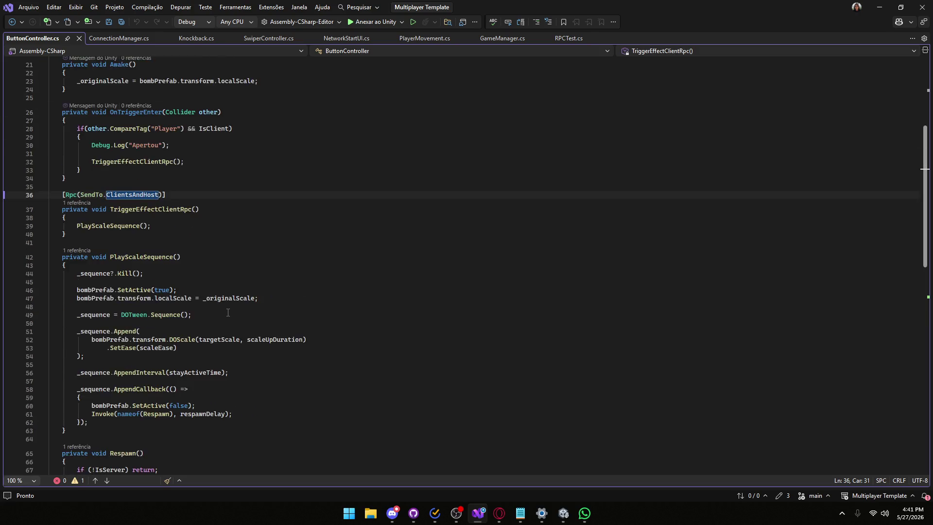
# - In Unity, select bomb_B_red and check its Inspector, then return to ButtonController.cs
pyautogui.click(879, 11)
pyautogui.moveTo(394, 176)
pyautogui.mouseDown()
pyautogui.moveTo(528, 180)
pyautogui.moveTo(437, 218)
pyautogui.moveTo(403, 253)
pyautogui.moveTo(431, 206)
pyautogui.moveTo(322, 199)
pyautogui.mouseUp()
pyautogui.click(403, 254)
pyautogui.click(322, 200)
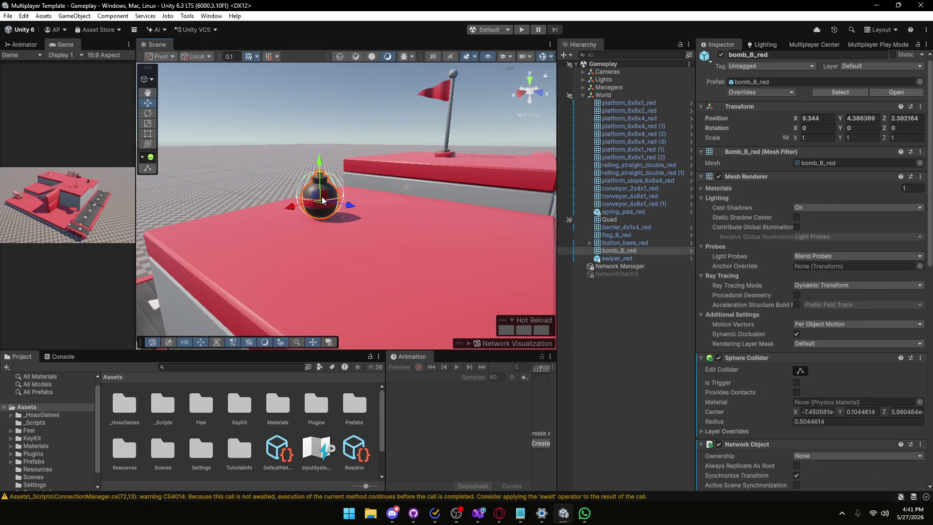
pyautogui.scroll(-10, 785, 314)
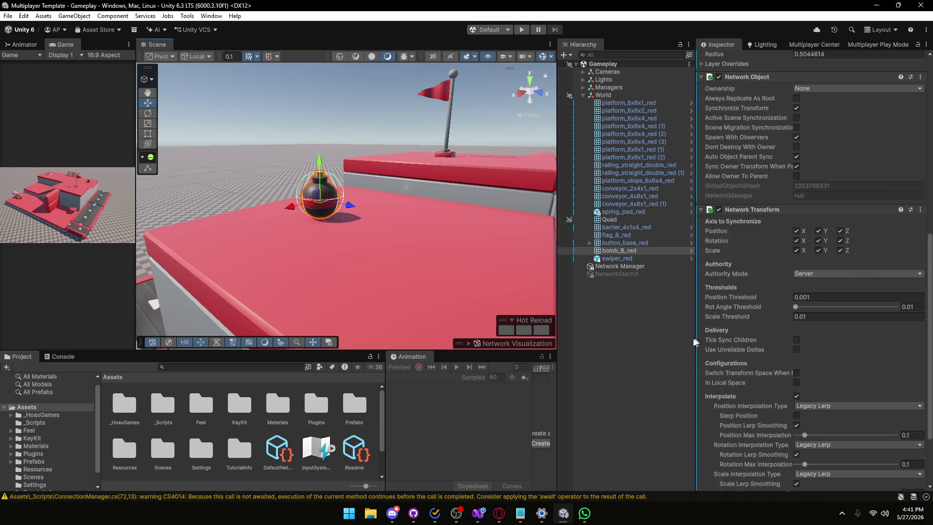
pyautogui.click(478, 513)
pyautogui.scroll(-7, 151, 207)
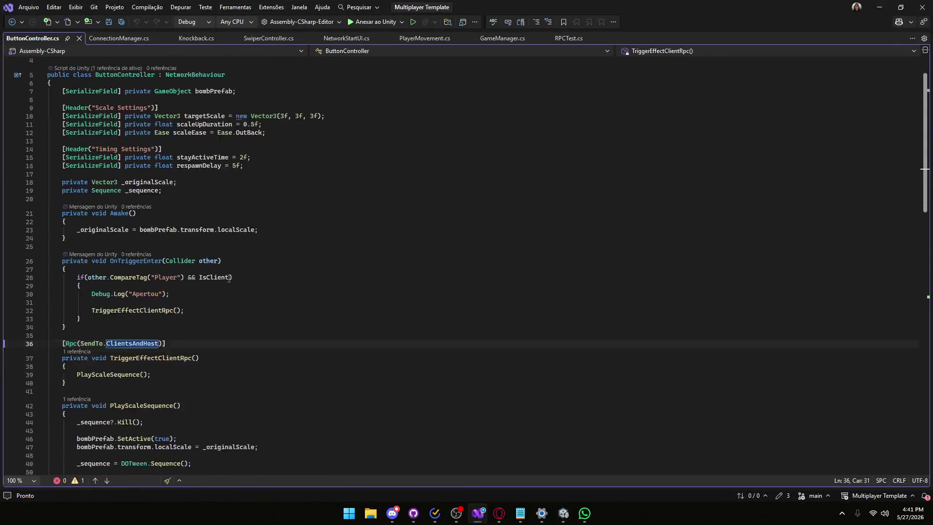
pyautogui.scroll(5, 163, 157)
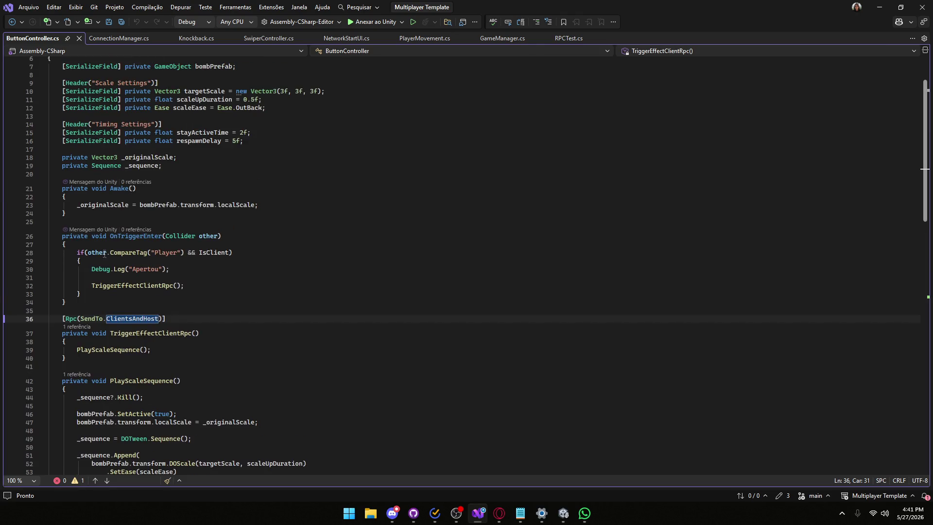
pyautogui.doubleClick(213, 252)
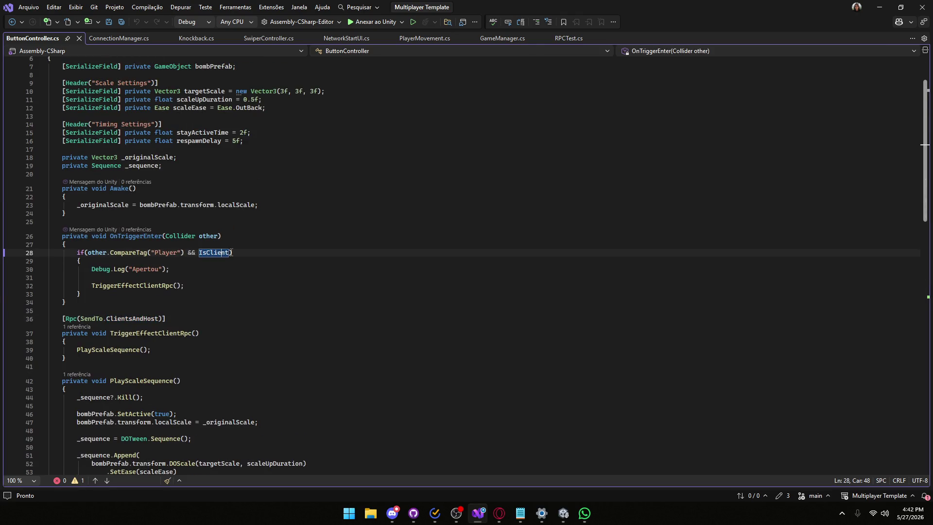
pyautogui.write('Owner')
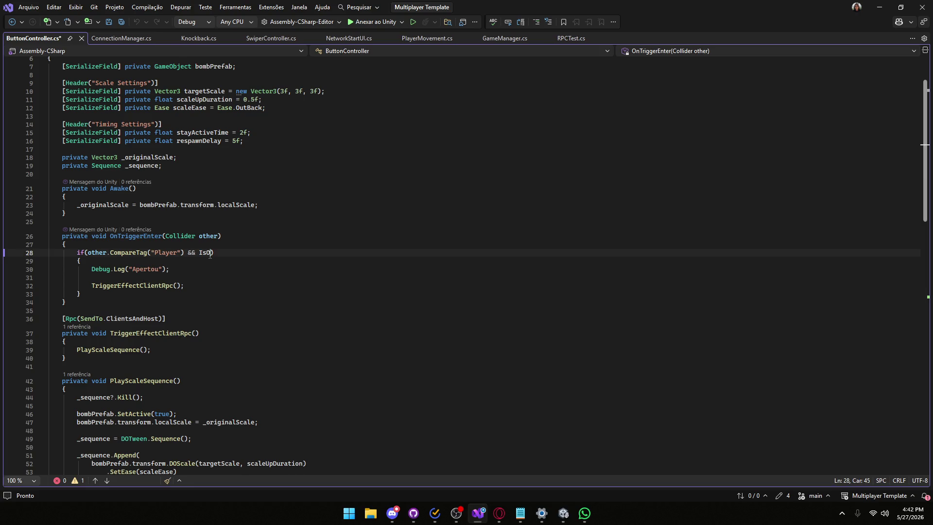
pyautogui.click(190, 286)
pyautogui.scroll(-2, 192, 310)
pyautogui.scroll(-3, 192, 310)
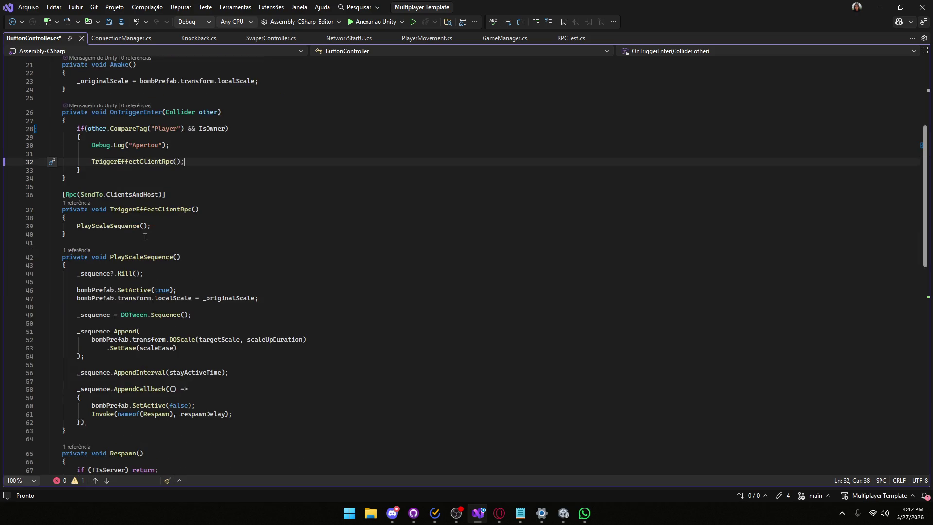
pyautogui.moveTo(57, 194); pyautogui.dragTo(107, 247)
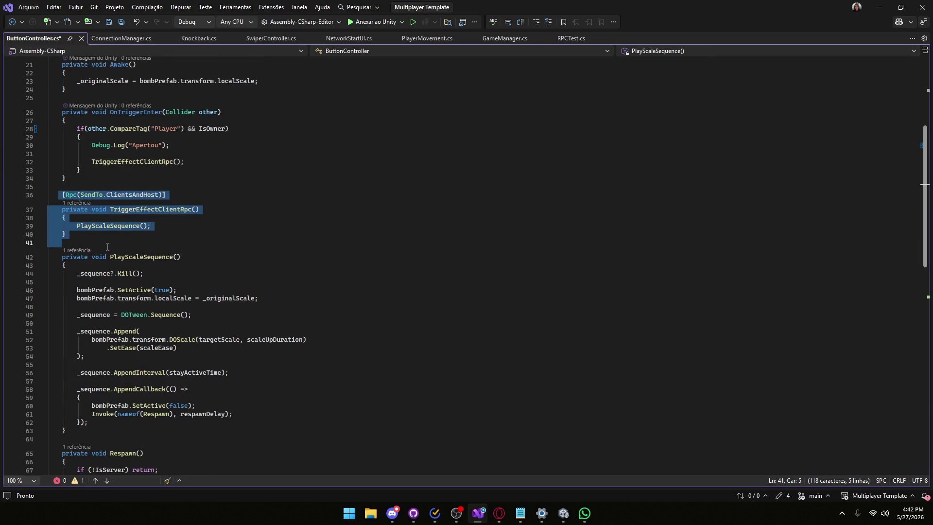
pyautogui.press('Up')
pyautogui.press('Up')
pyautogui.press('Up')
pyautogui.press('End')
pyautogui.hotkey('shift', 'Home')
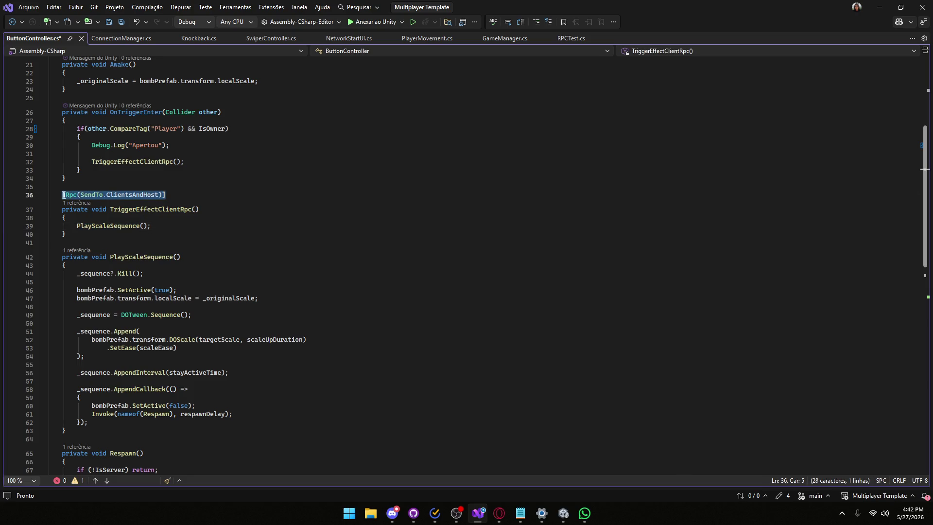
pyautogui.click(119, 234)
pyautogui.scroll(-3, 120, 236)
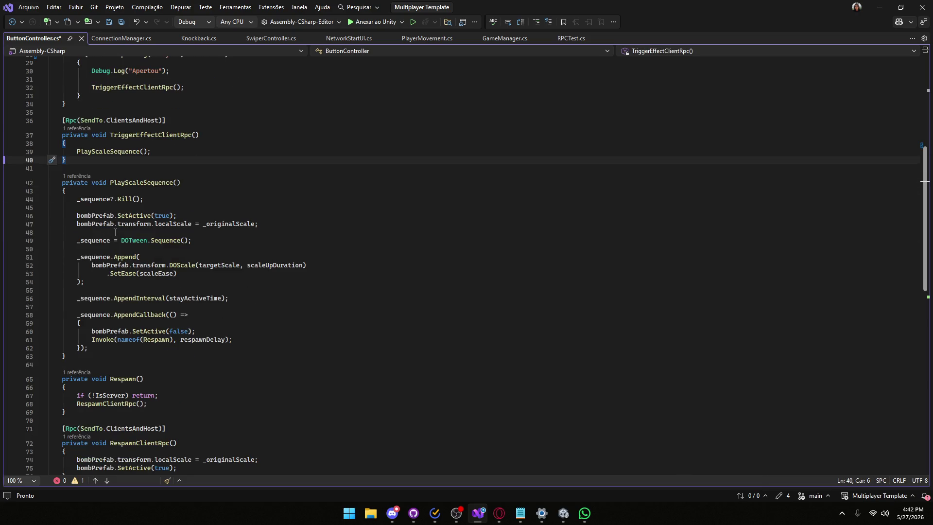
pyautogui.click(153, 152)
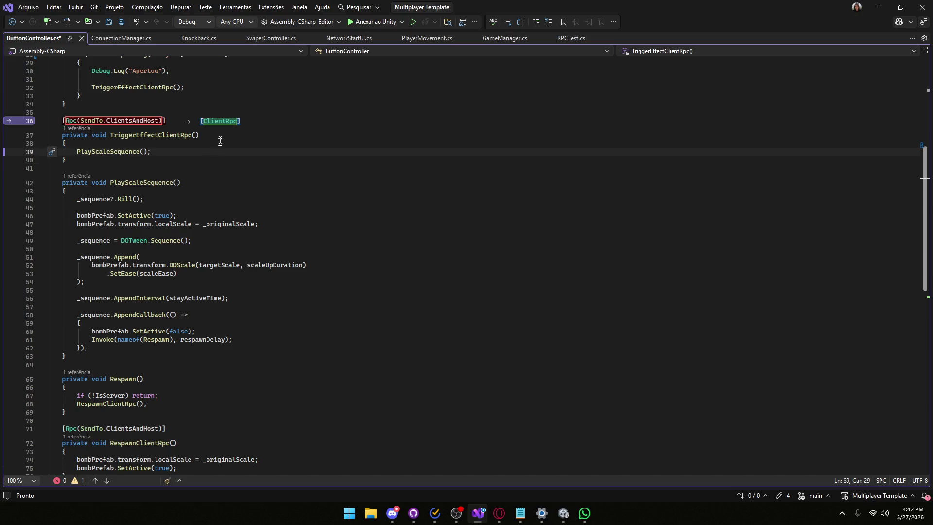
pyautogui.scroll(-5, 192, 278)
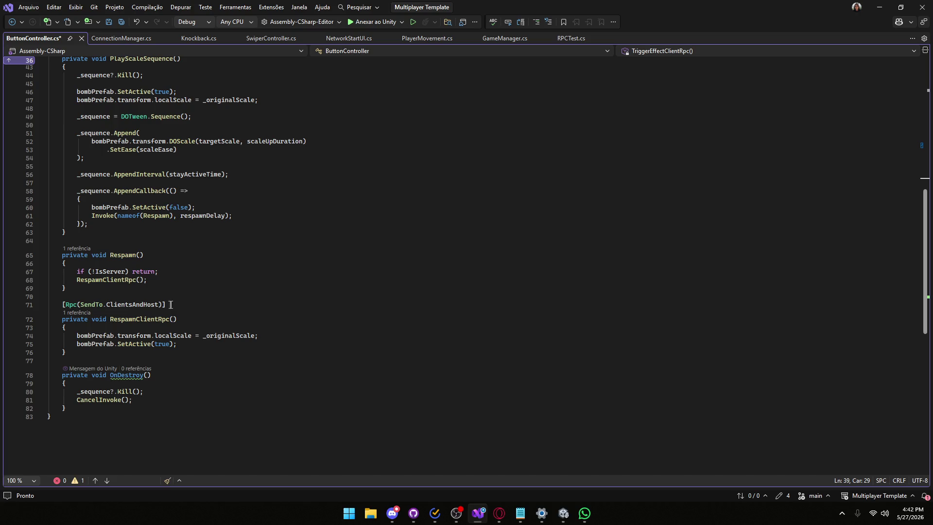
pyautogui.moveTo(160, 304)
pyautogui.mouseDown()
pyautogui.moveTo(83, 305)
pyautogui.moveTo(107, 306)
pyautogui.mouseUp()
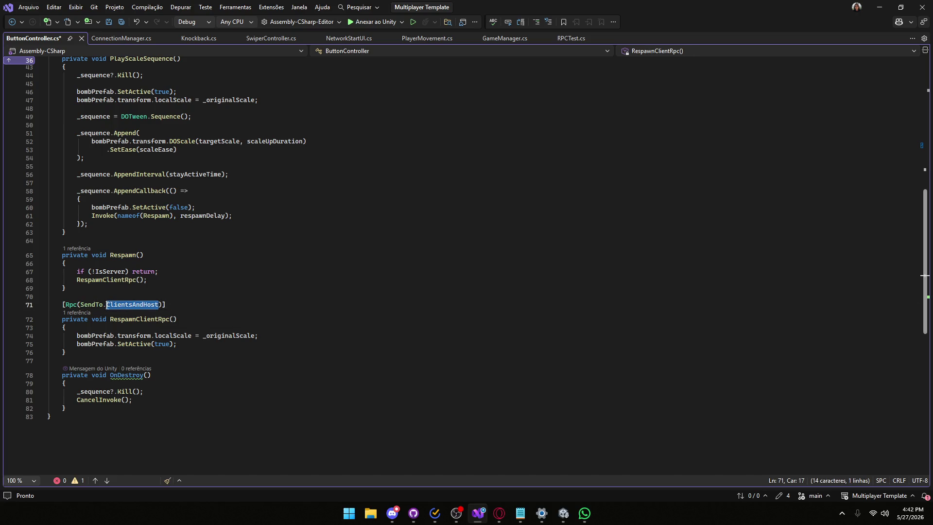
# - Browse the SendTo options, then change line 71's attribute to [ClientRpc]
pyautogui.press('BackSpace')
pyautogui.hotkey('ctrl', 'space')
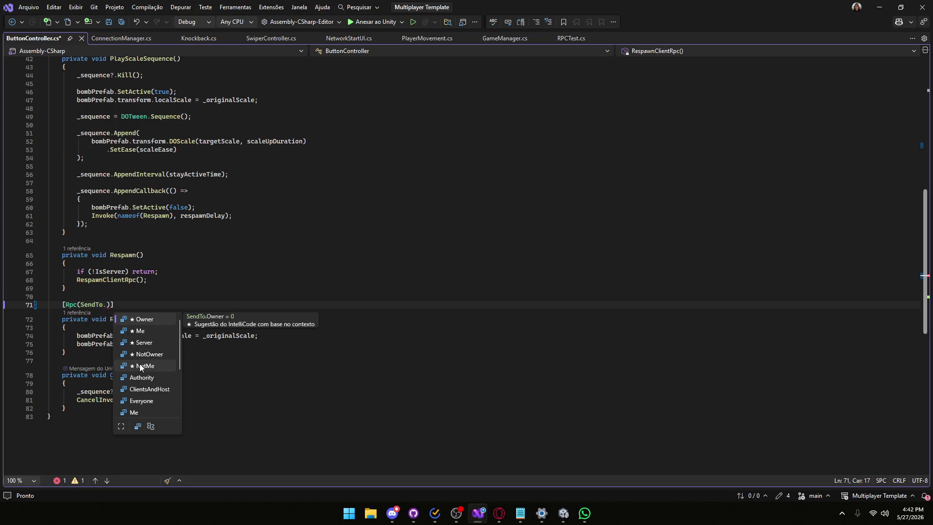
pyautogui.scroll(-3, 136, 404)
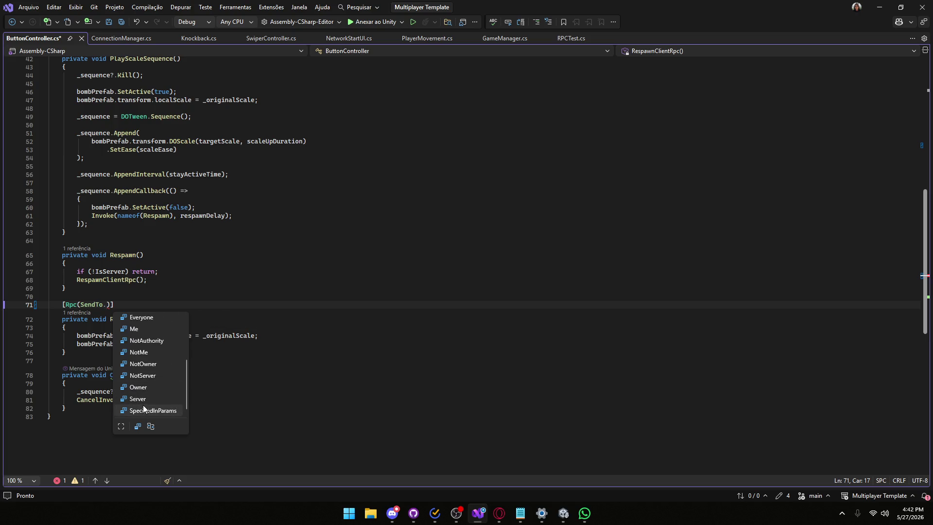
pyautogui.moveTo(113, 303)
pyautogui.moveTo(110, 305); pyautogui.dragTo(67, 305)
pyautogui.write('ClientRpc')
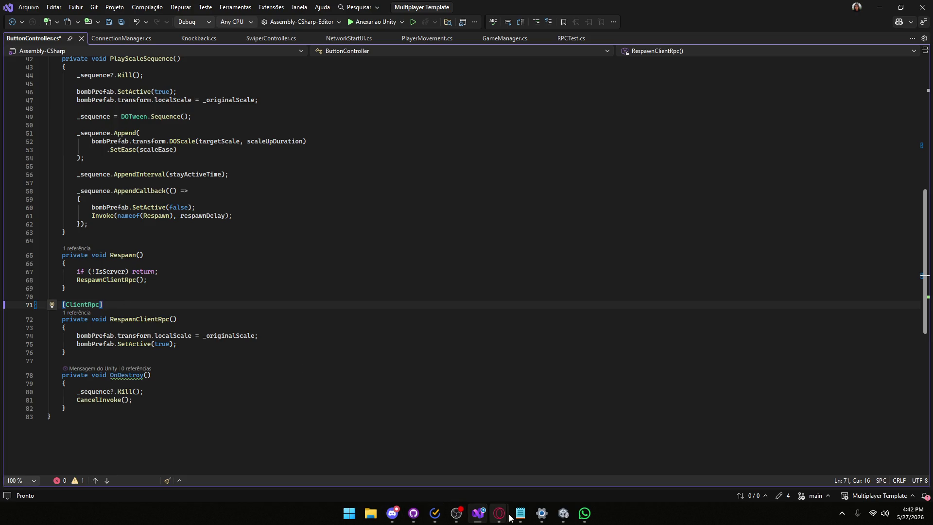
# - Consult the RPC documentation page in Opera, then return to the code
pyautogui.moveTo(499, 513)
pyautogui.click(526, 464)
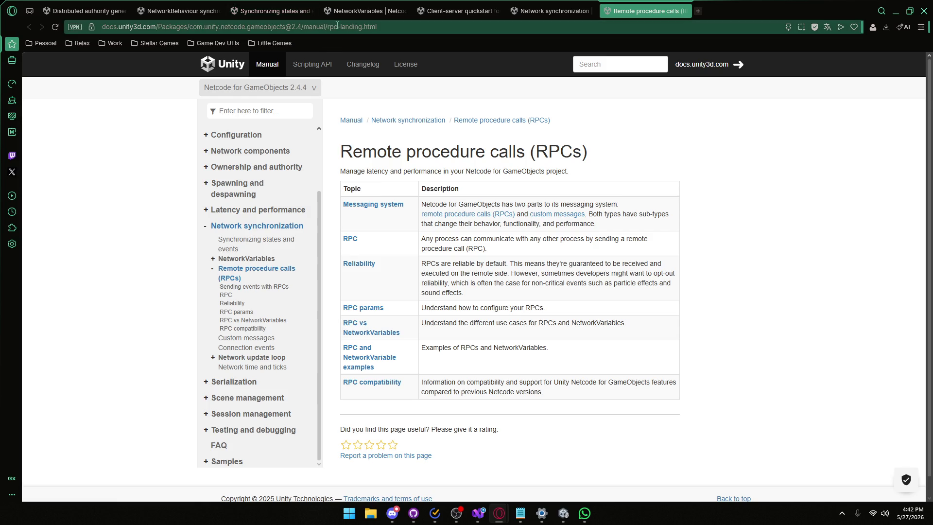
pyautogui.click(895, 11)
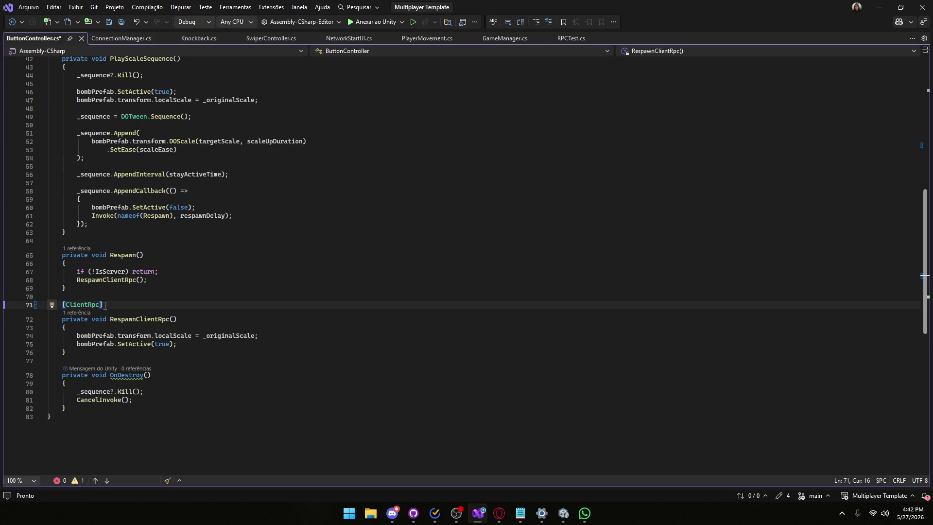
# - Compare with line 36's attribute and revert line 71 to Rpc(SendTo.ClientsAndHost)
pyautogui.scroll(4, 108, 311)
pyautogui.moveTo(112, 409); pyautogui.dragTo(61, 404)
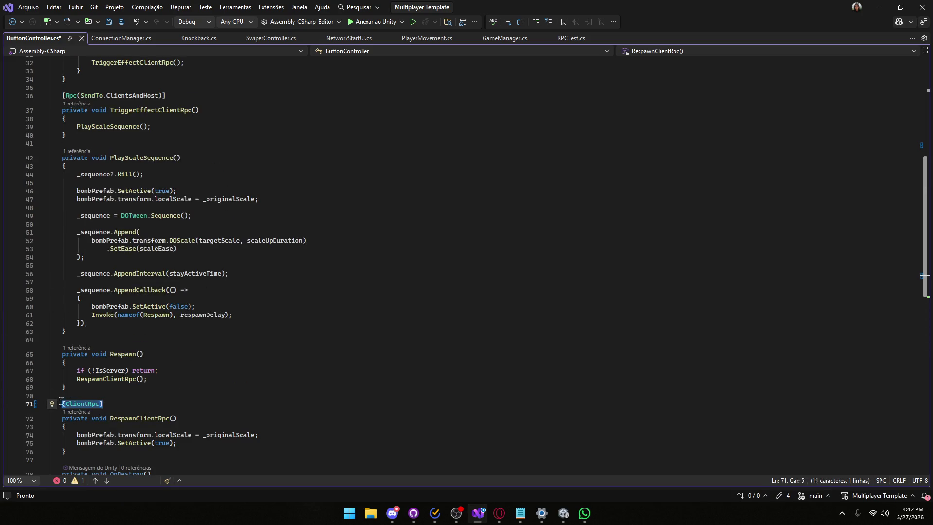
pyautogui.scroll(5, 161, 213)
pyautogui.moveTo(174, 219); pyautogui.dragTo(27, 221)
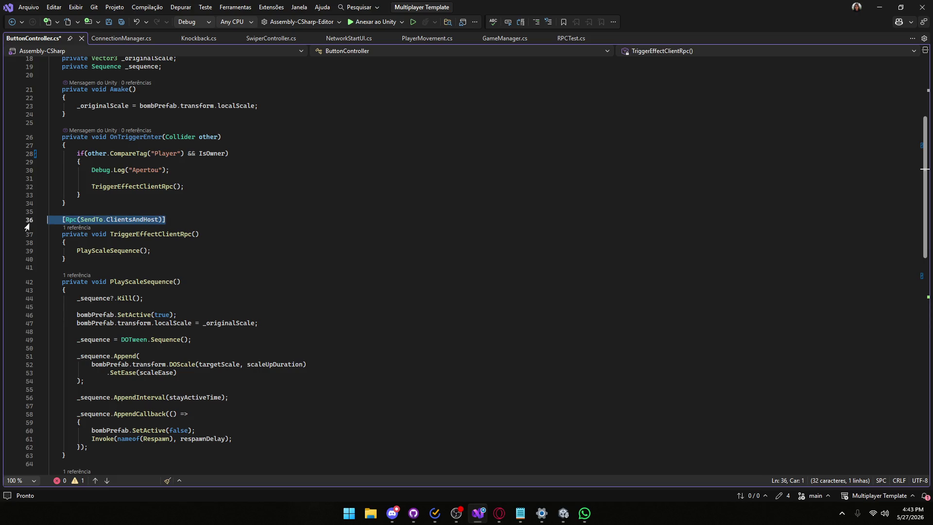
pyautogui.scroll(-8, 301, 285)
pyautogui.moveTo(129, 305); pyautogui.dragTo(62, 305)
pyautogui.write('[Client]')
pyautogui.hotkey('ctrl', 'z')
pyautogui.hotkey('ctrl', 'v')
pyautogui.doubleClick(147, 308)
# - Save ButtonController.cs and switch over to Unity
pyautogui.hotkey('ctrl', 's')
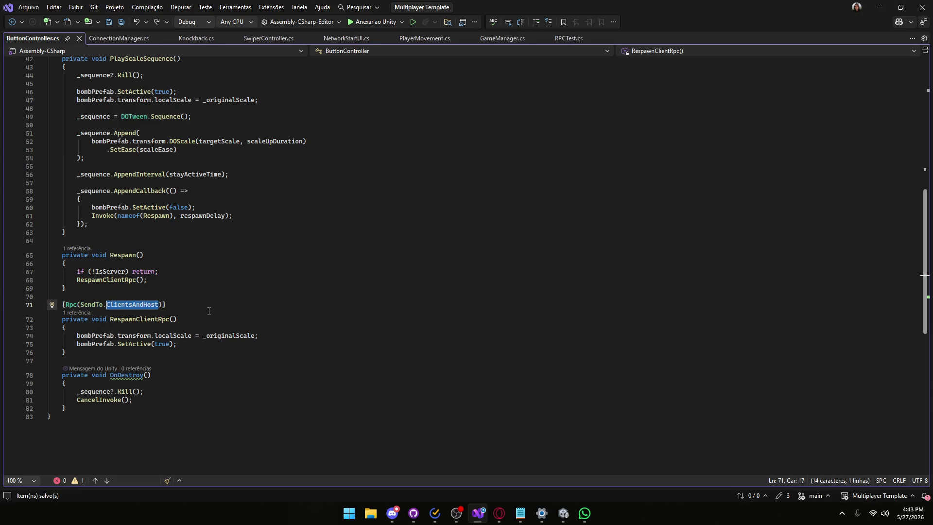
pyautogui.scroll(10, 263, 280)
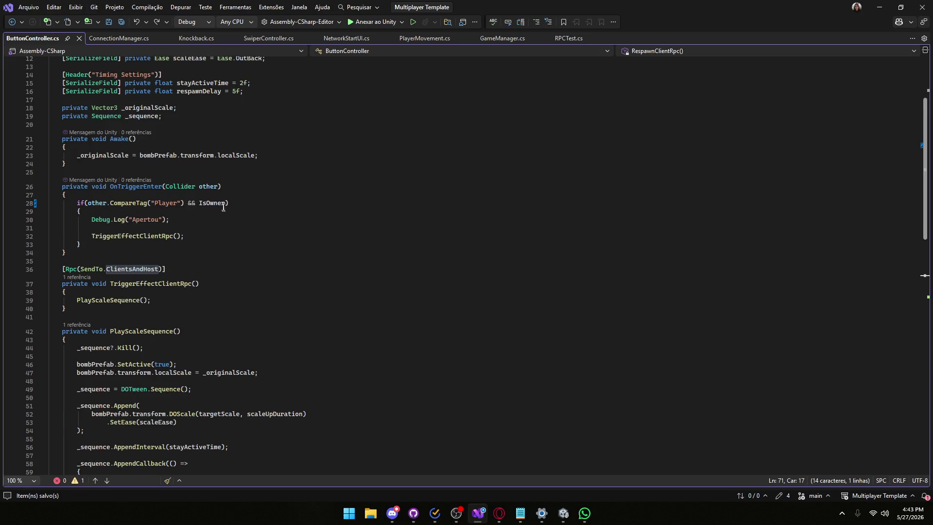
pyautogui.hotkey('alt', 'Tab')
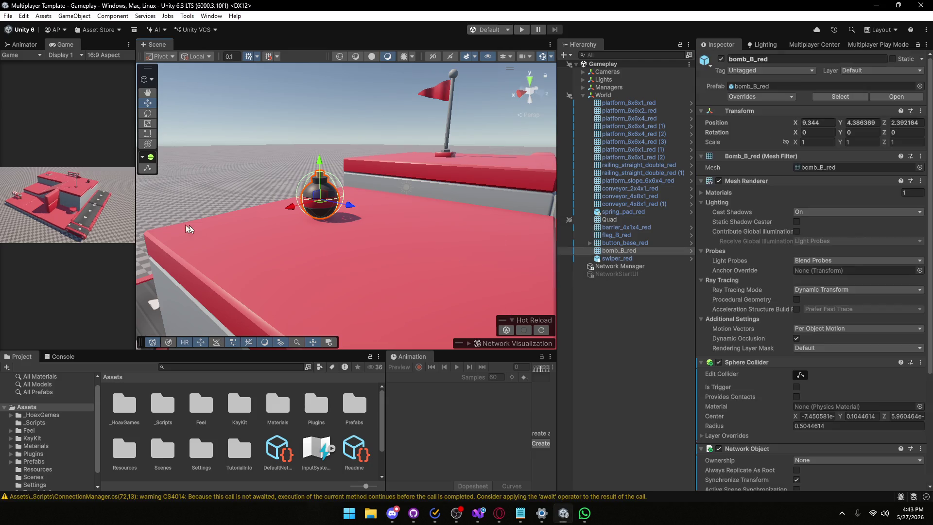
# - Enter play mode, host session 'aa' with profile 'asd', and show the Multiplayer Play Mode players list
pyautogui.moveTo(134, 222); pyautogui.dragTo(347, 222)
pyautogui.click(521, 30)
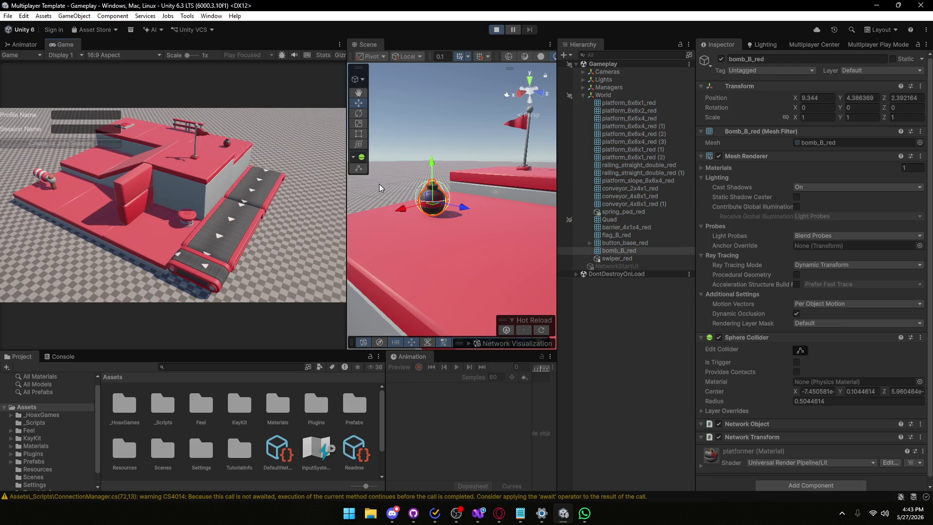
pyautogui.click(73, 115)
pyautogui.write('asd')
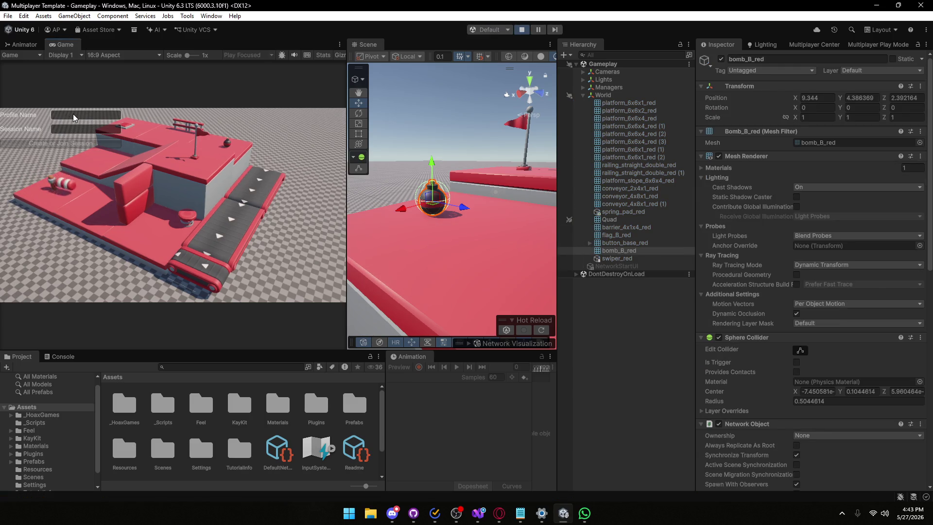
pyautogui.click(70, 129)
pyautogui.write('aa')
pyautogui.click(63, 143)
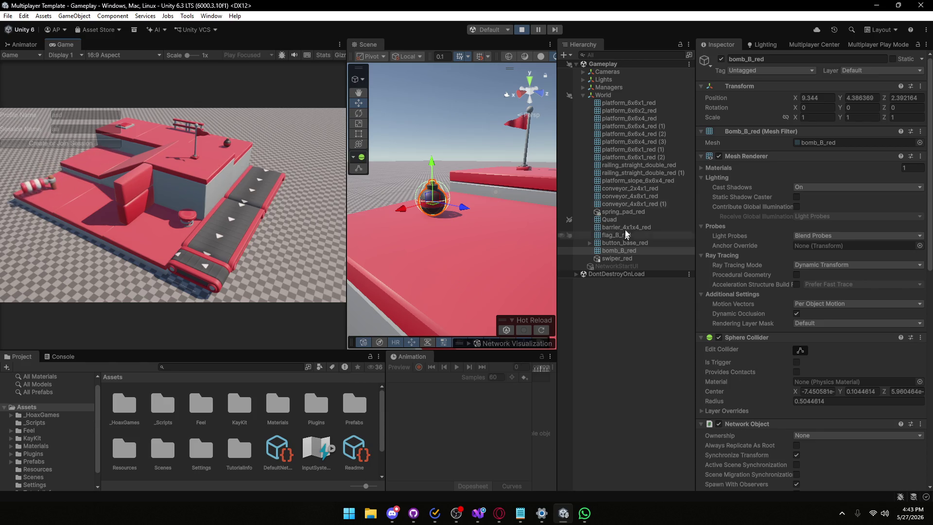
pyautogui.click(878, 44)
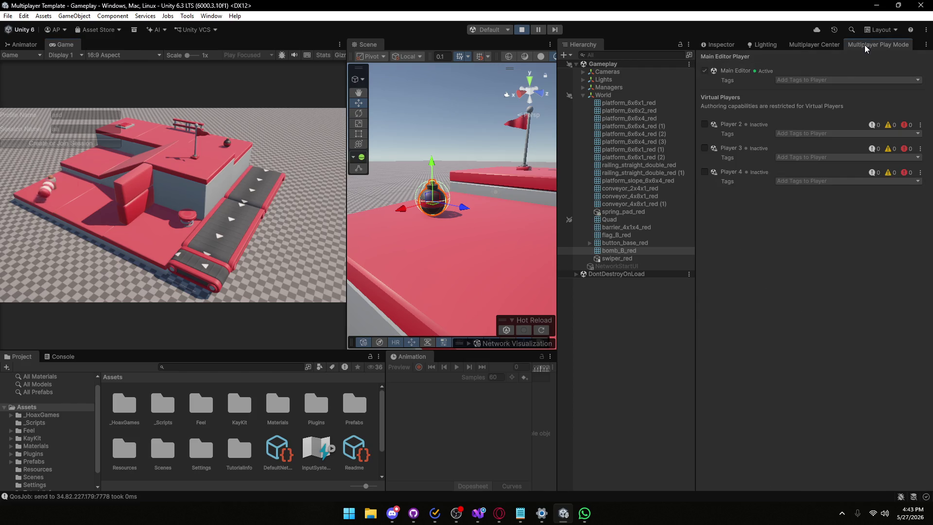
# - Enable virtual Player 2, walk the host character onto the bomb button, then bring Player 2's window forward
pyautogui.click(704, 124)
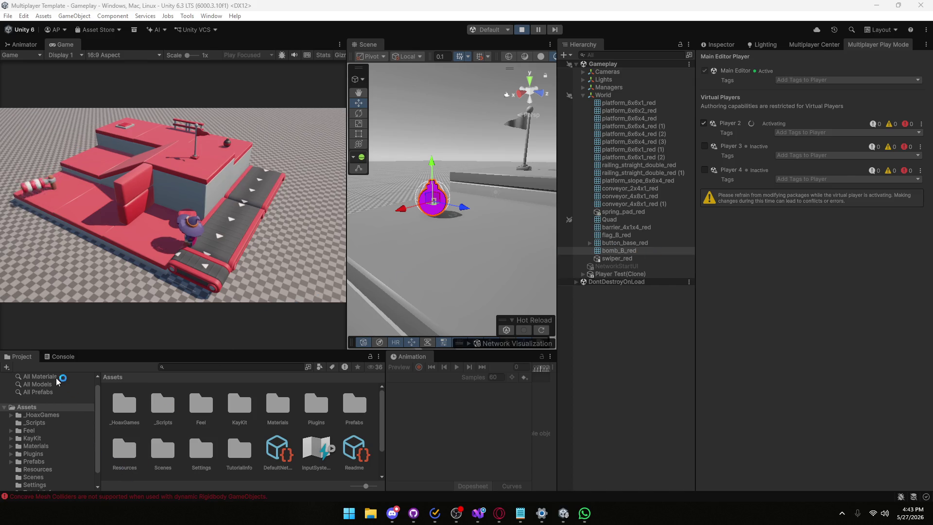
pyautogui.press('w')
pyautogui.press('w')
pyautogui.press('a')
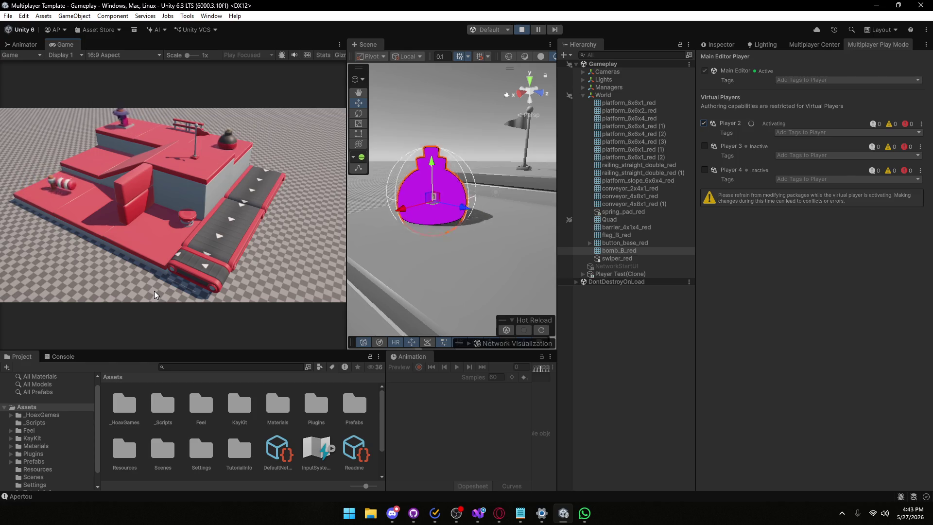
pyautogui.press('d')
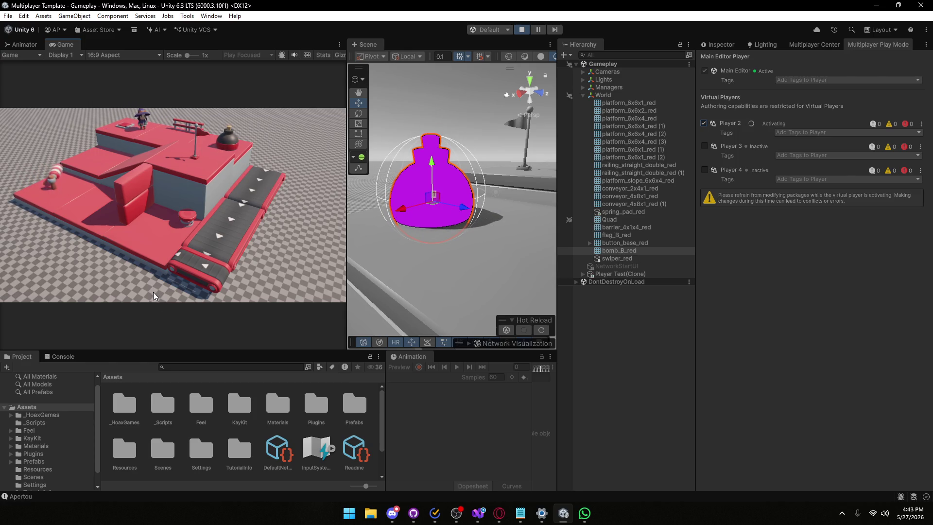
pyautogui.moveTo(564, 521)
pyautogui.click(582, 487)
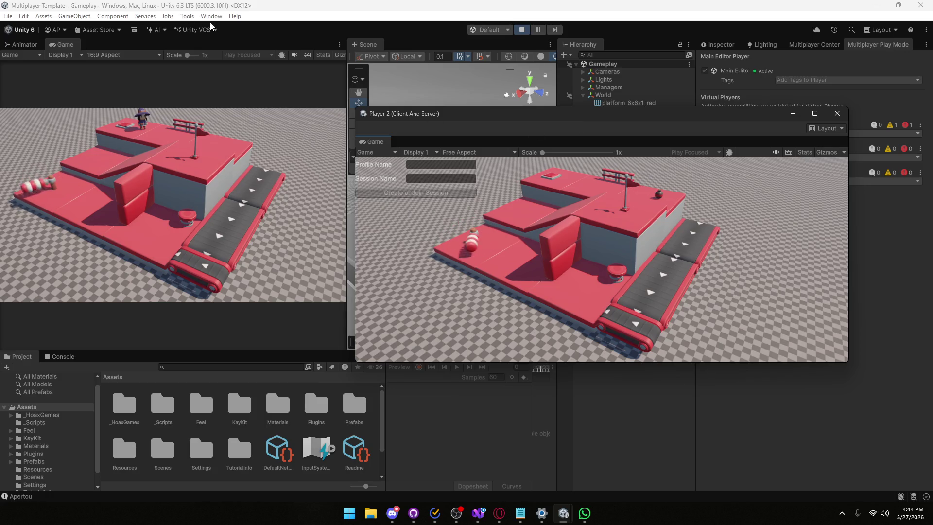
# - Join the session from Player 2 with profile name 'dasdsa' and session name 'as'
pyautogui.moveTo(499, 113)
pyautogui.mouseDown()
pyautogui.moveTo(438, 124)
pyautogui.moveTo(435, 164)
pyautogui.moveTo(480, 237)
pyautogui.moveTo(474, 158)
pyautogui.mouseUp()
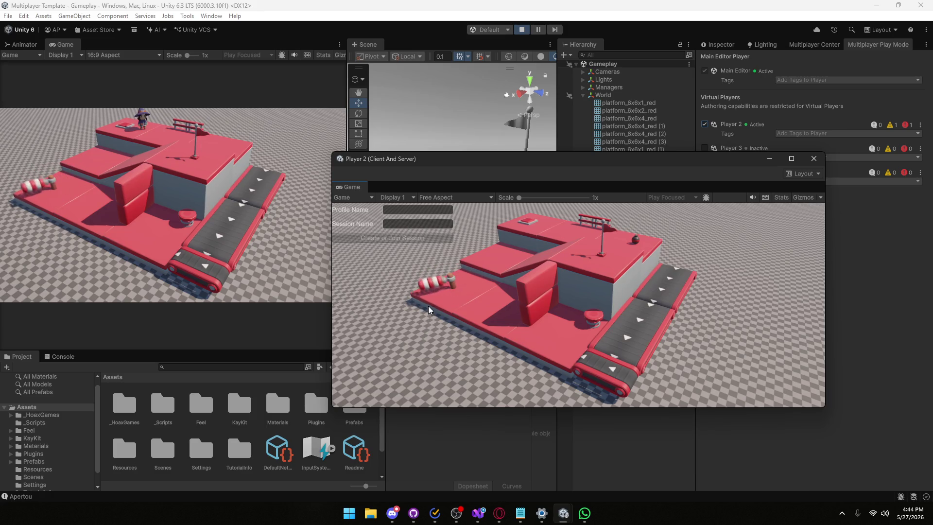
pyautogui.click(401, 209)
pyautogui.write('dasdsa')
pyautogui.click(400, 222)
pyautogui.write('as')
pyautogui.click(393, 238)
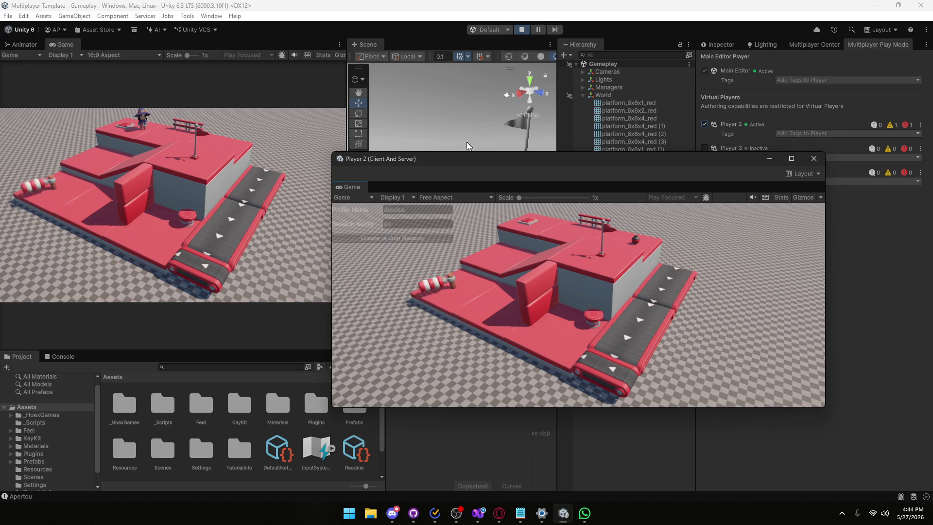
# - Run and jump the purple character onto the upper platform and over to the green one
pyautogui.moveTo(451, 165)
pyautogui.mouseDown()
pyautogui.moveTo(527, 150)
pyautogui.moveTo(562, 126)
pyautogui.moveTo(523, 98)
pyautogui.moveTo(518, 106)
pyautogui.mouseUp()
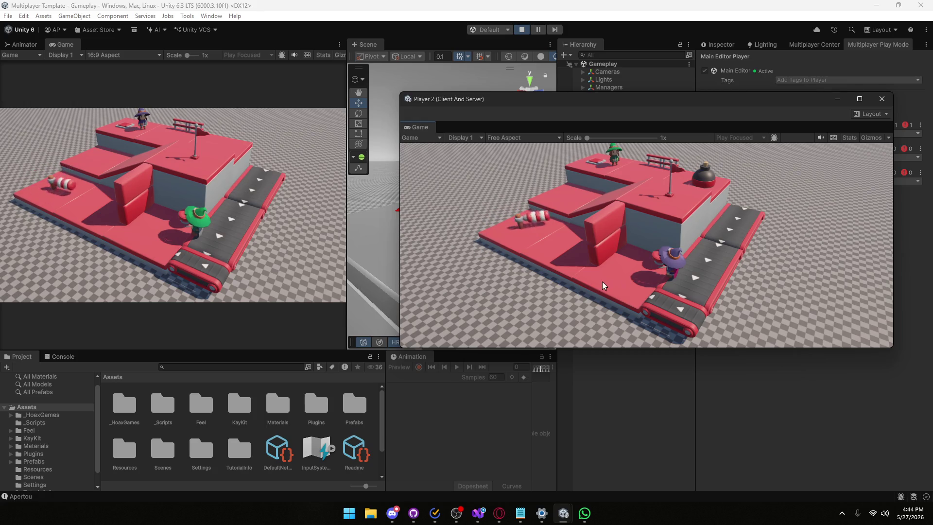
pyautogui.moveTo(602, 99); pyautogui.dragTo(554, 138)
pyautogui.press('w')
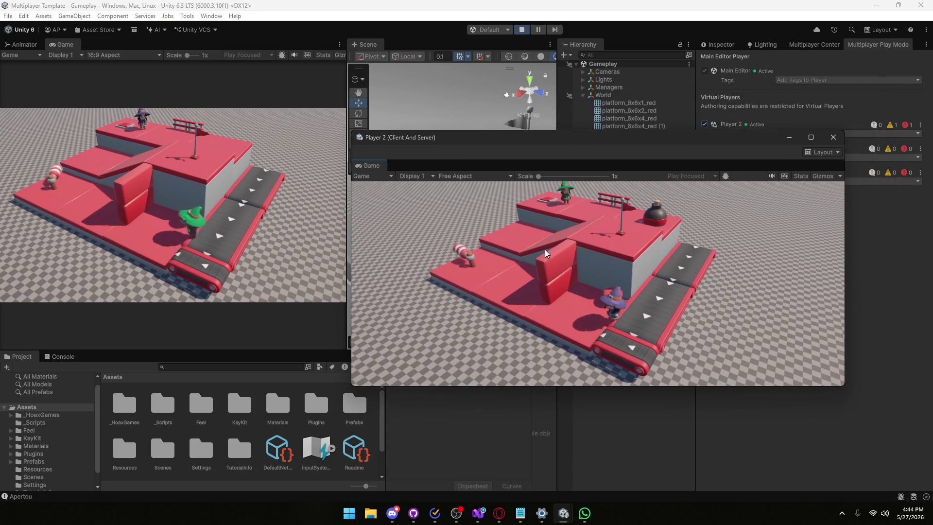
pyautogui.press('space')
pyautogui.press('w')
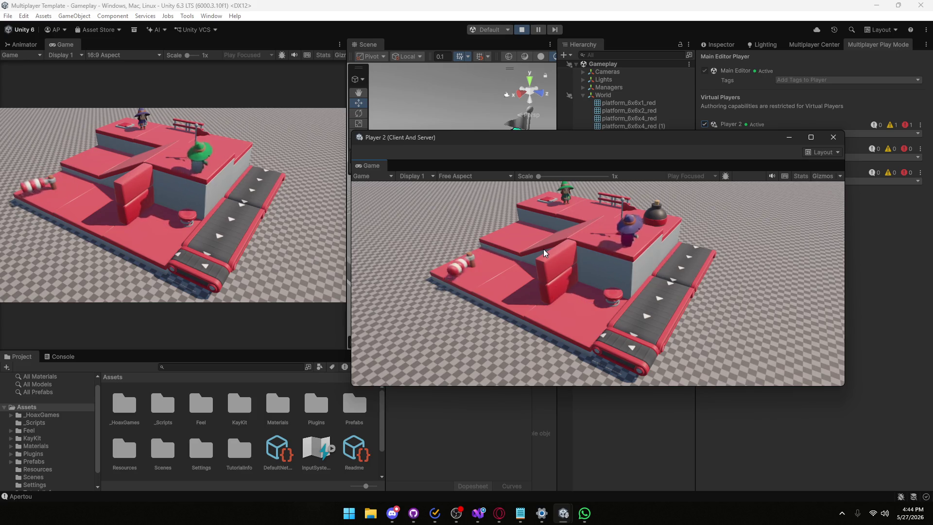
pyautogui.press('a')
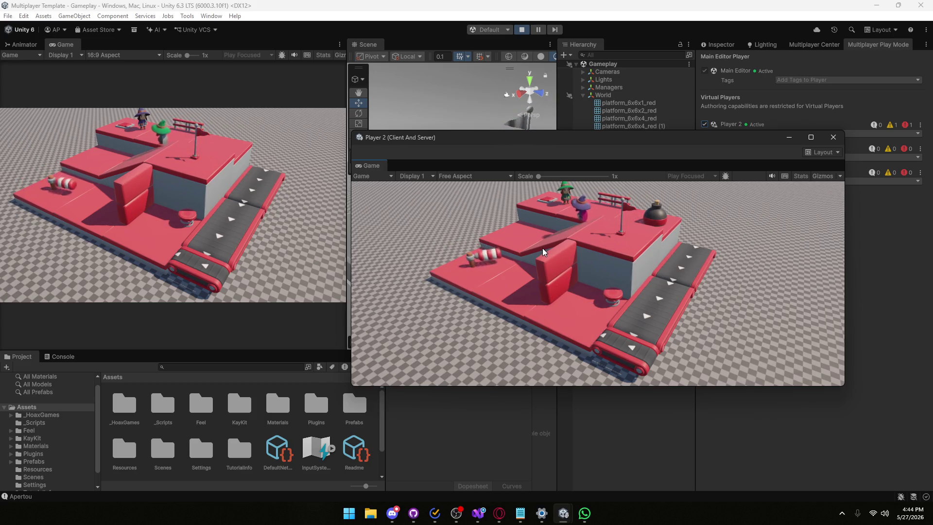
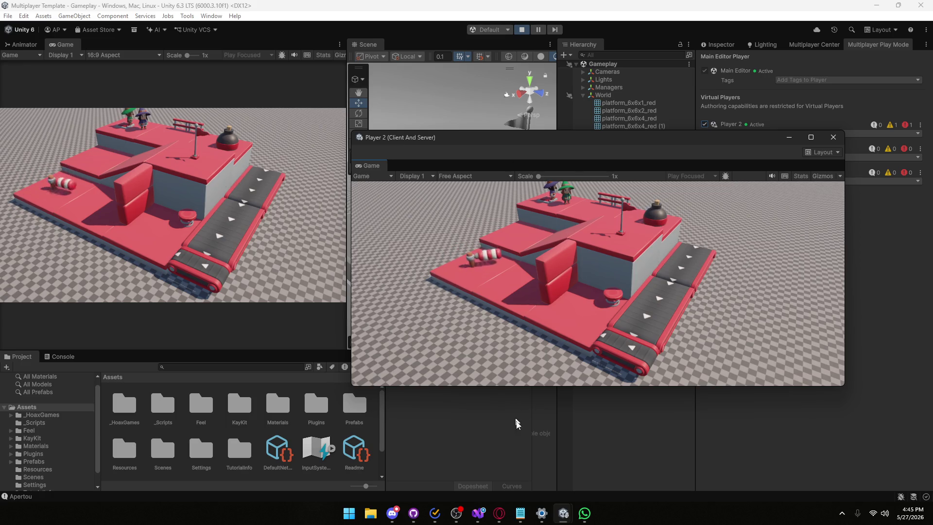
# - Switch from Unity to Visual Studio while the two-player Play session keeps running
pyautogui.moveTo(505, 521)
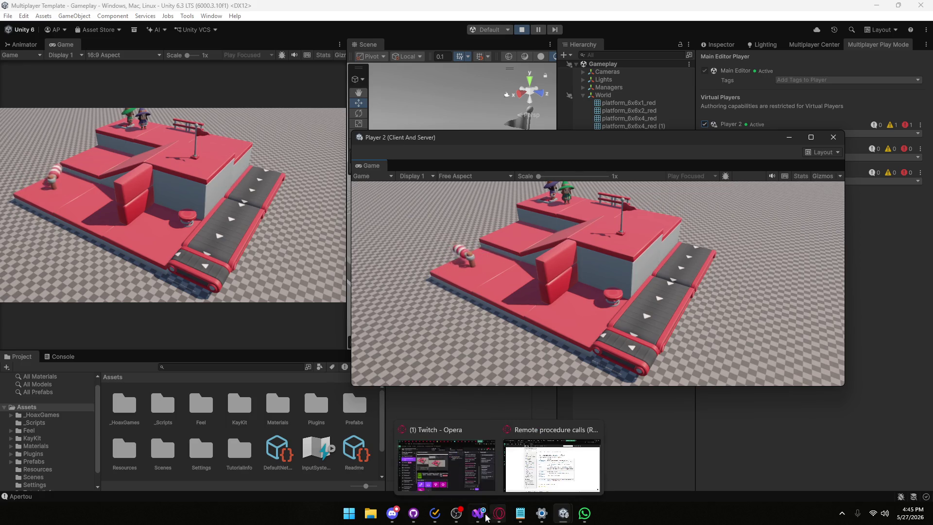
pyautogui.click(475, 517)
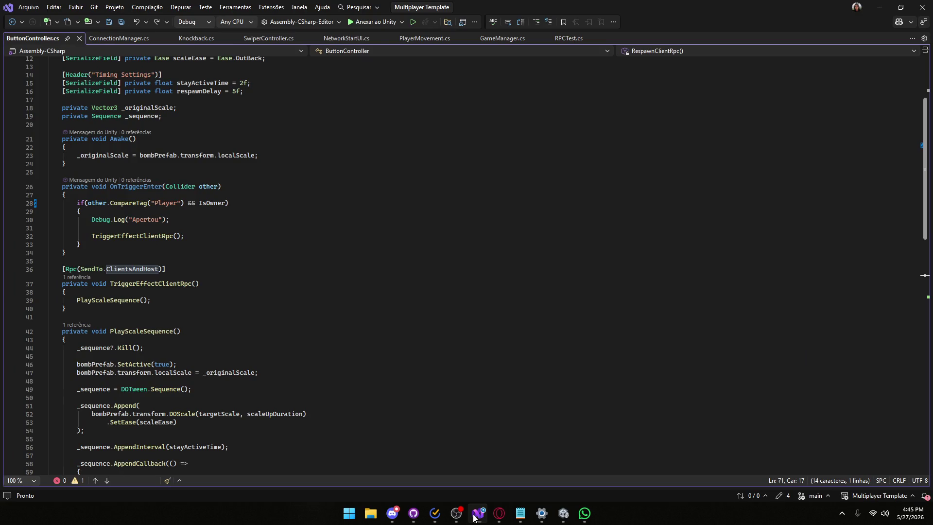
# - Review Respawn and RespawnClientRpc in ButtonController.cs, stop Play mode in Unity, then return to the script
pyautogui.scroll(-7, 193, 360)
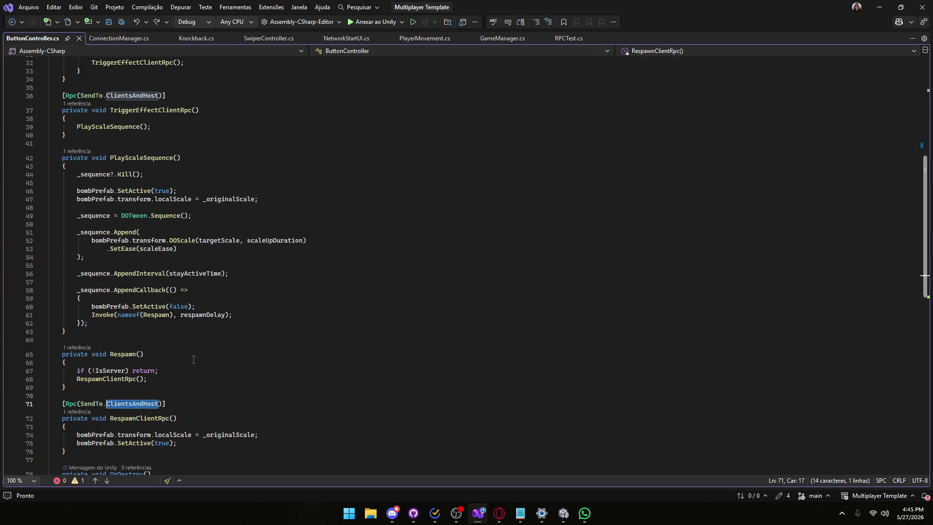
pyautogui.click(879, 7)
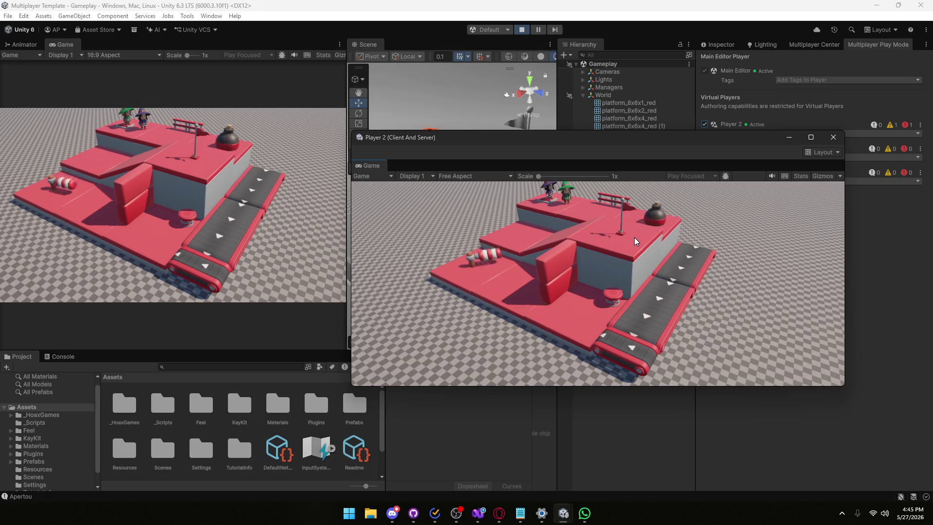
pyautogui.click(522, 30)
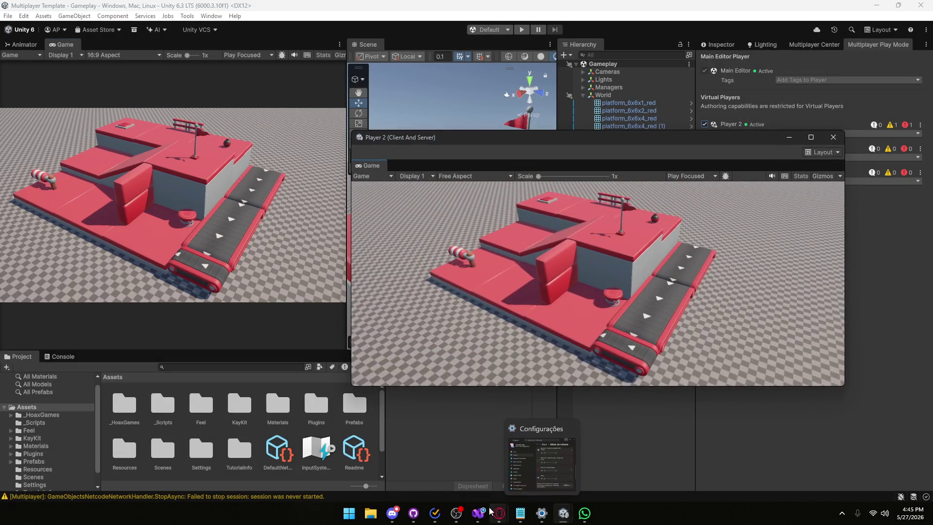
pyautogui.moveTo(479, 513)
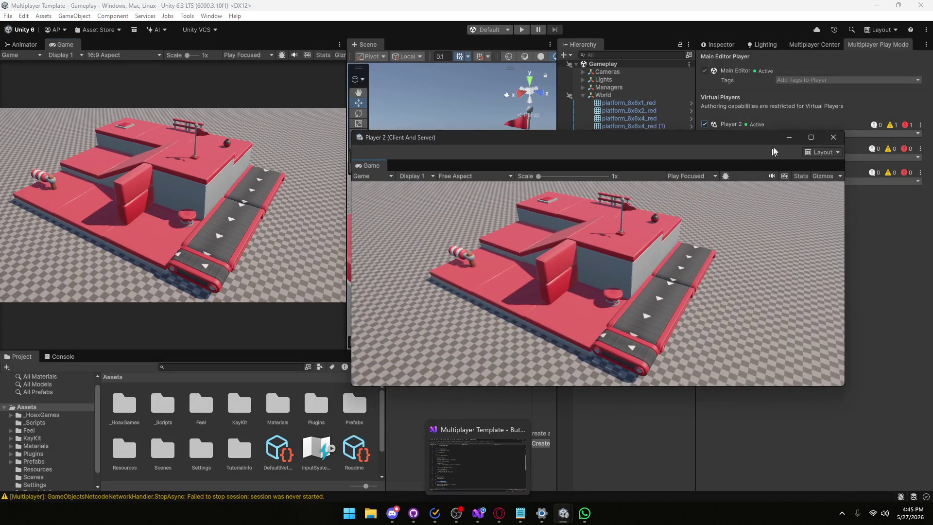
pyautogui.click(474, 488)
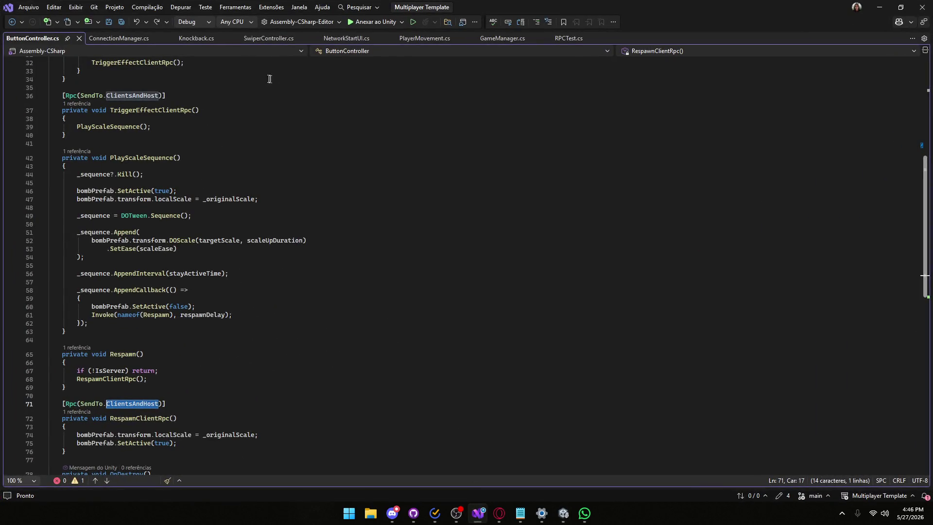
# - Change both RPC attributes from SendTo.ClientsAndHost to SendTo.Server, then bring up the Netcode docs in Opera
pyautogui.write('Ser')
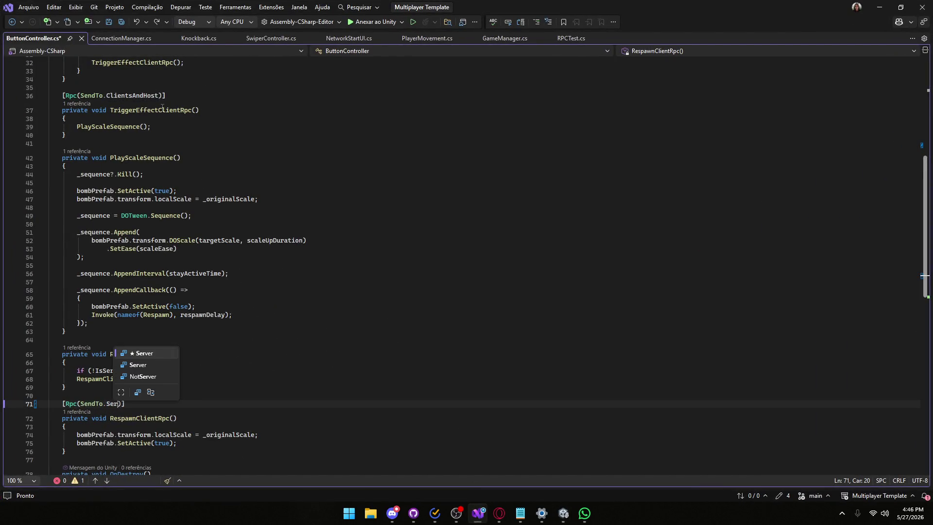
pyautogui.moveTo(105, 96); pyautogui.dragTo(159, 96)
pyautogui.write('Server')
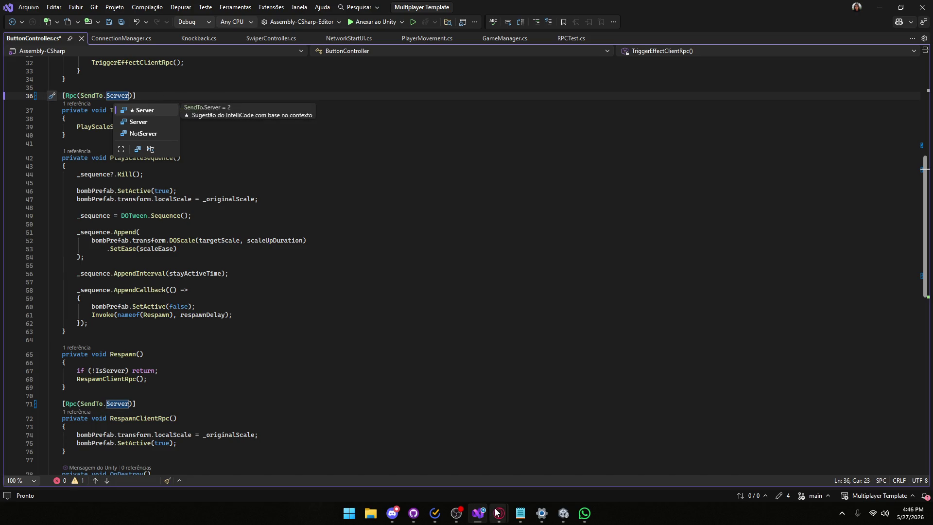
pyautogui.moveTo(499, 513)
pyautogui.click(549, 462)
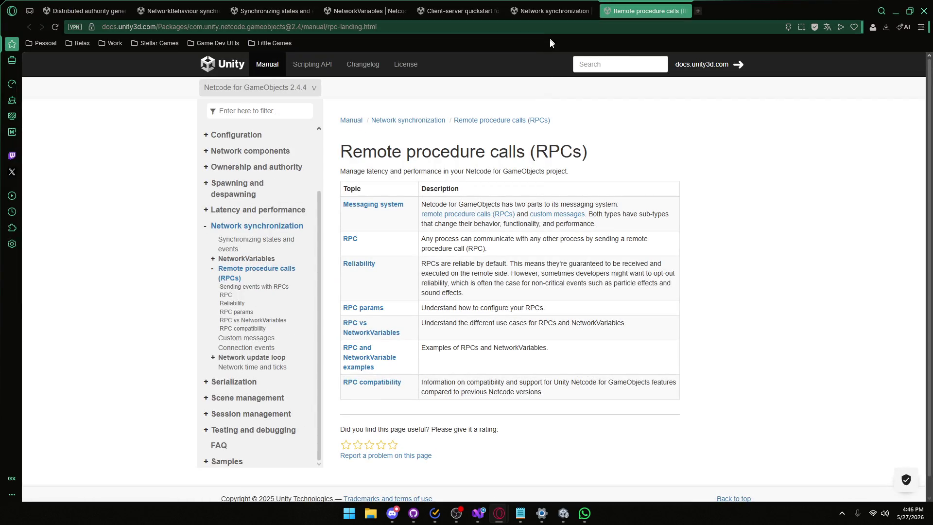
# - Browse the Network synchronization, NetworkVariables and Synchronizing states pages, ending on Remote procedure calls
pyautogui.click(541, 5)
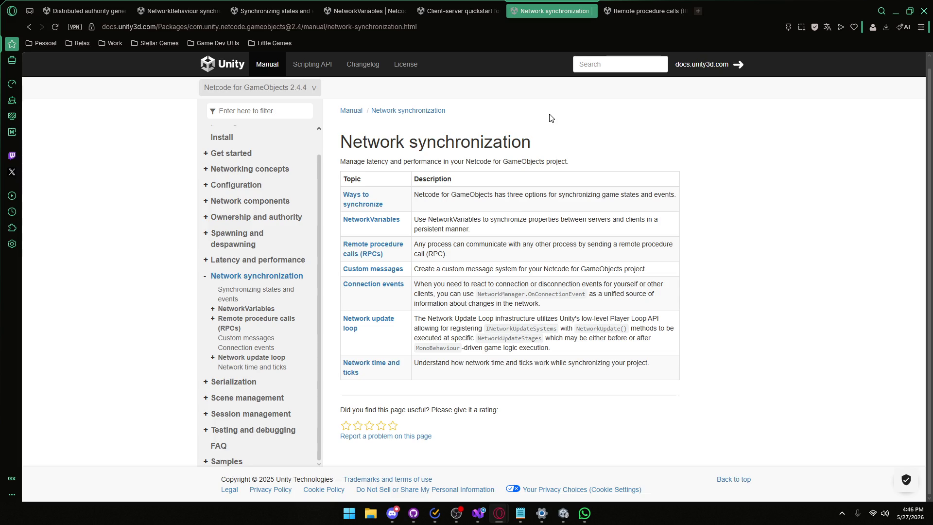
pyautogui.click(371, 10)
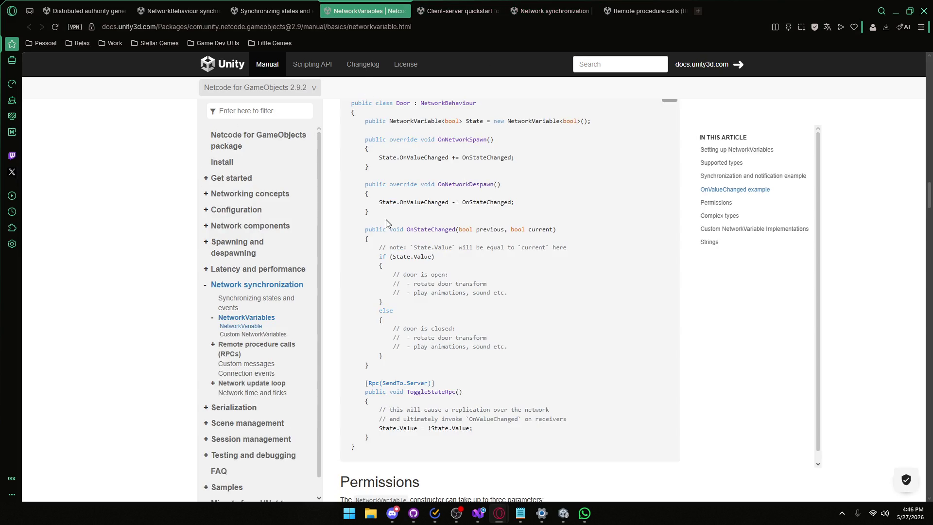
pyautogui.scroll(20, 387, 220)
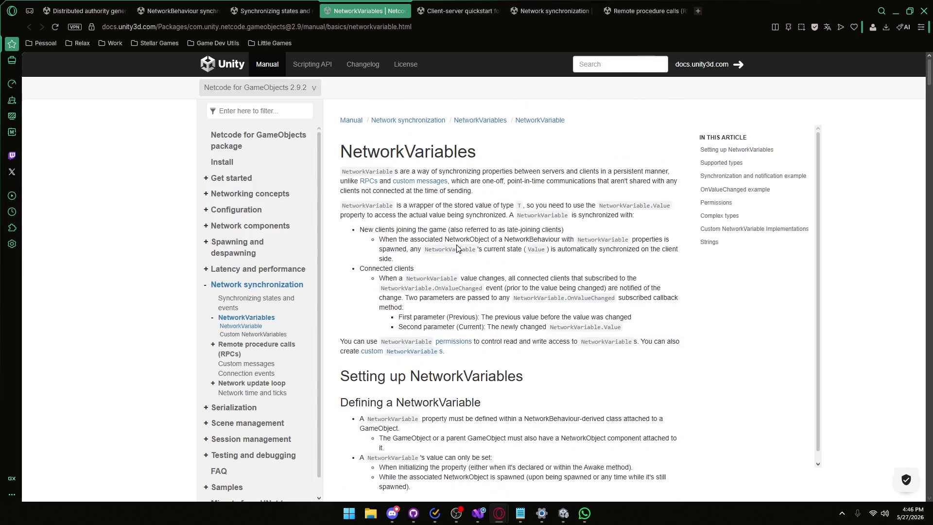
pyautogui.click(270, 11)
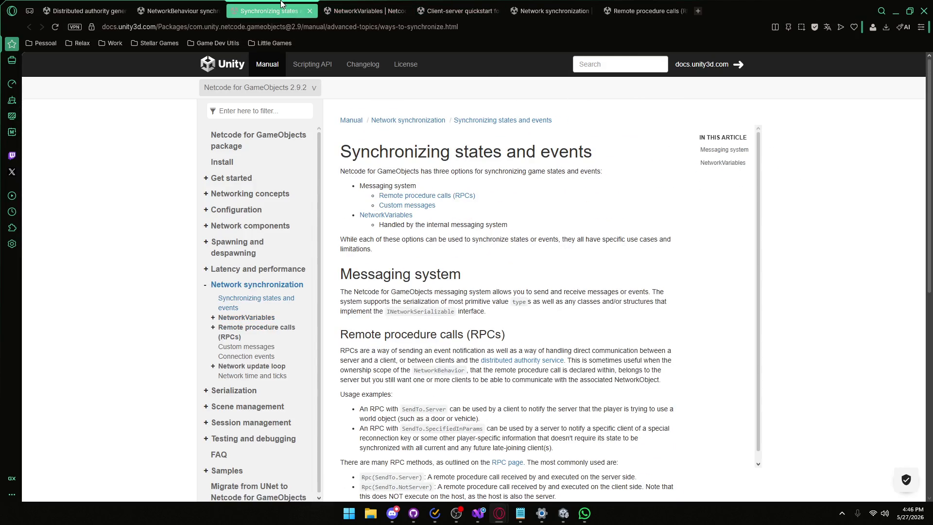
pyautogui.scroll(-10, 506, 291)
pyautogui.scroll(9, 506, 291)
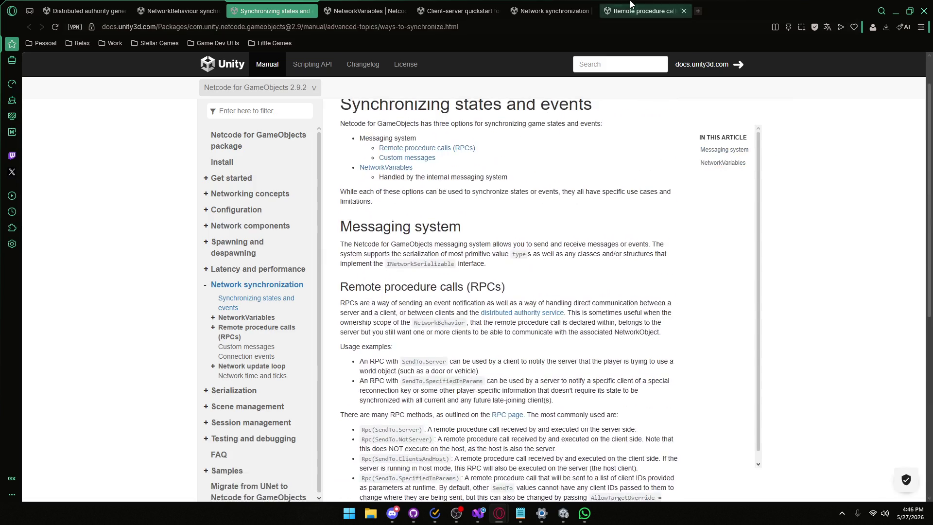
pyautogui.click(631, 5)
# - Open the RPC article in a new tab and view its Server RPCs diagram full size
pyautogui.middleClick(349, 240)
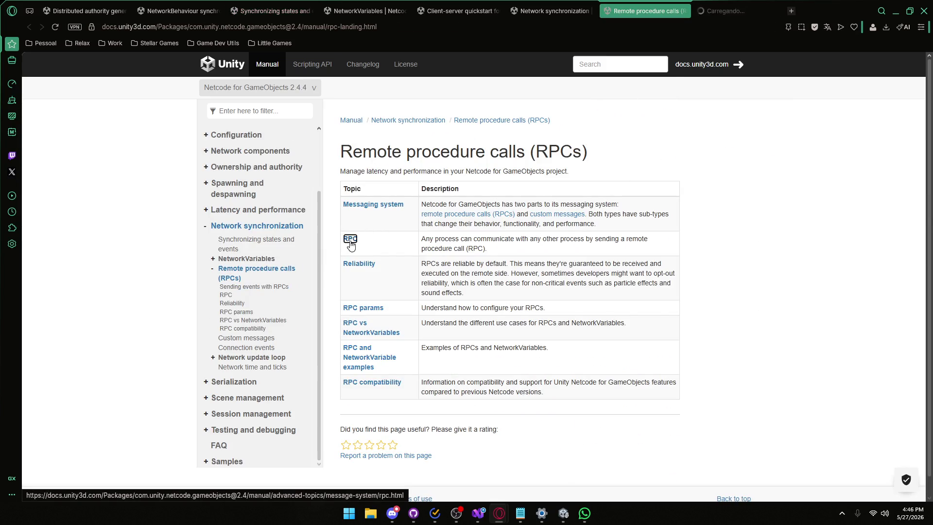
pyautogui.click(731, 5)
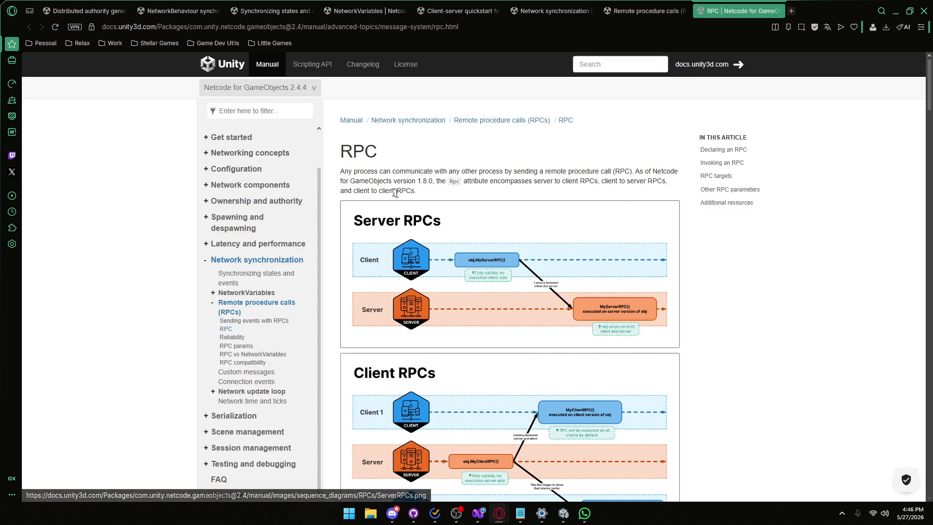
pyautogui.scroll(-3, 452, 264)
pyautogui.scroll(3, 456, 242)
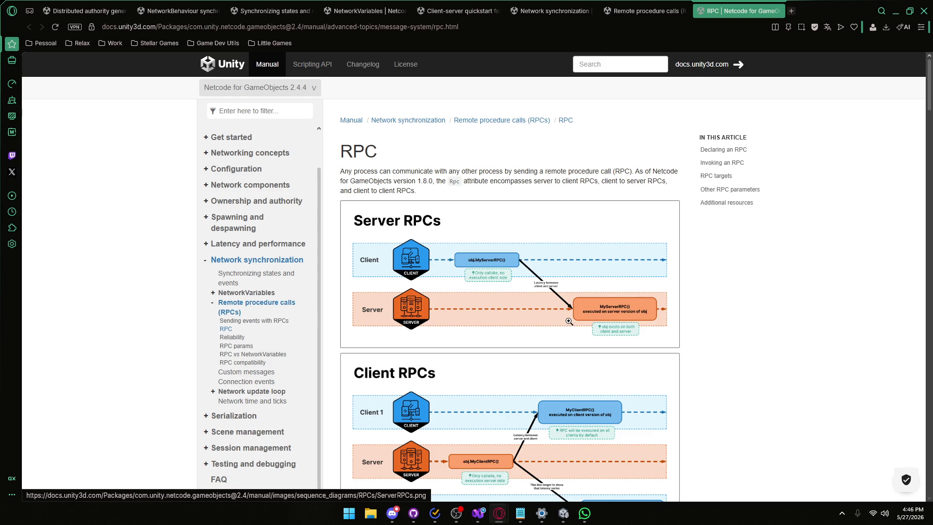
pyautogui.click(569, 322)
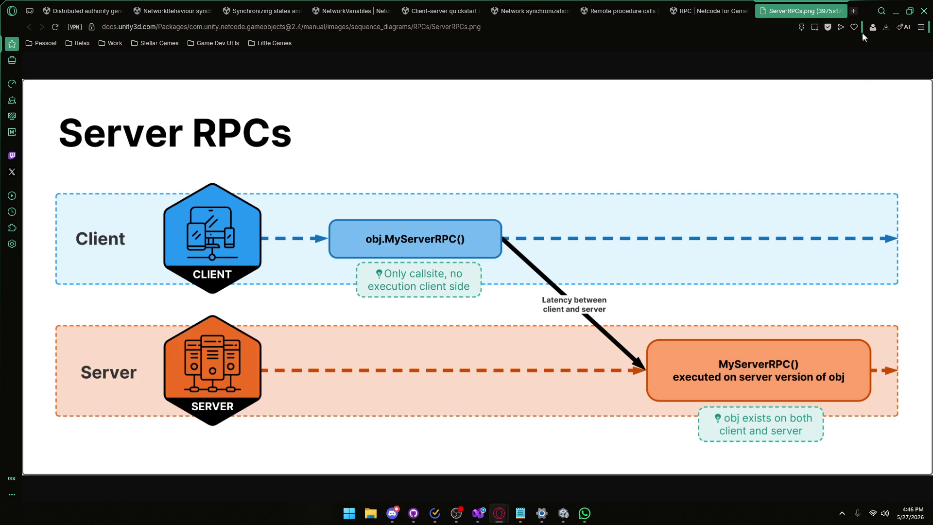
# - Close ServerRPCs.png, view the Client RPCs diagram full size, then close that tab too
pyautogui.click(841, 10)
pyautogui.scroll(-2, 581, 323)
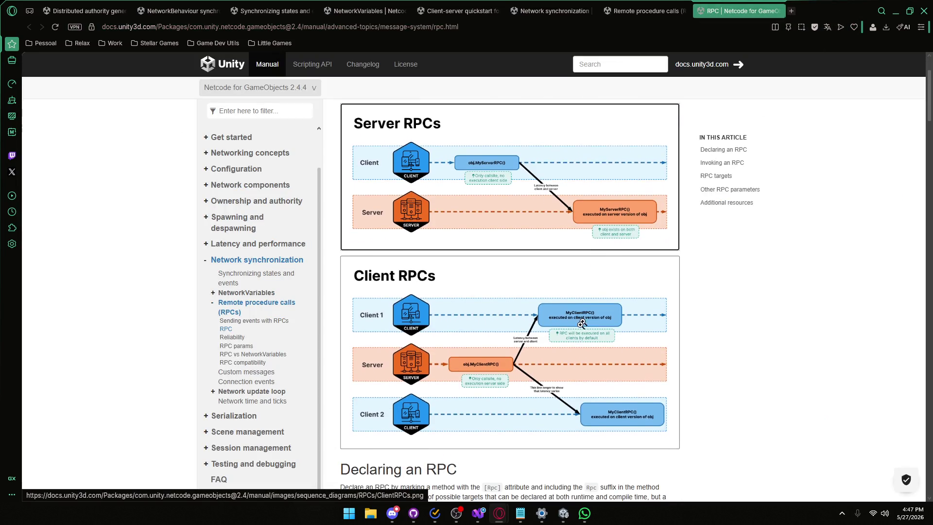
pyautogui.click(582, 324)
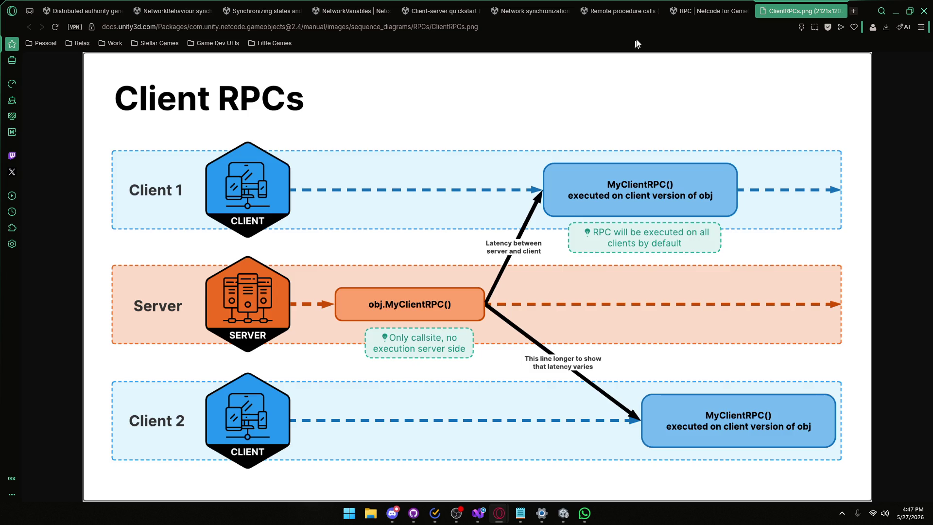
pyautogui.click(839, 10)
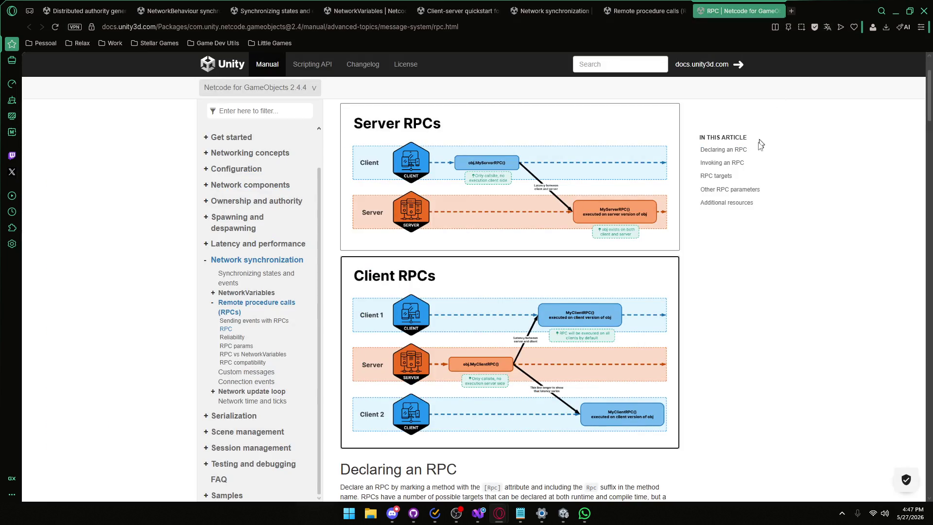
pyautogui.scroll(-20, 761, 144)
# - Scroll through the RPC article down to the RPC targets reference table
pyautogui.scroll(-20, 706, 242)
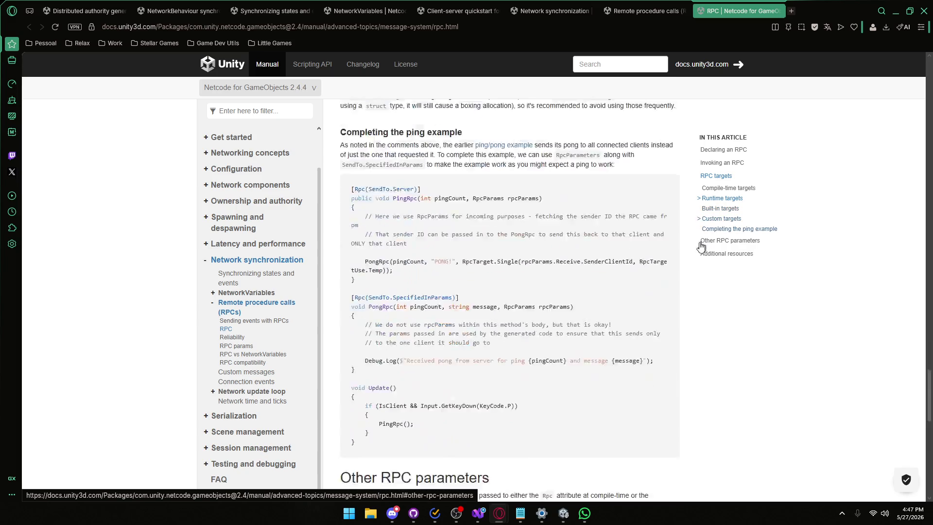
pyautogui.scroll(20, 700, 245)
pyautogui.scroll(-1, 421, 270)
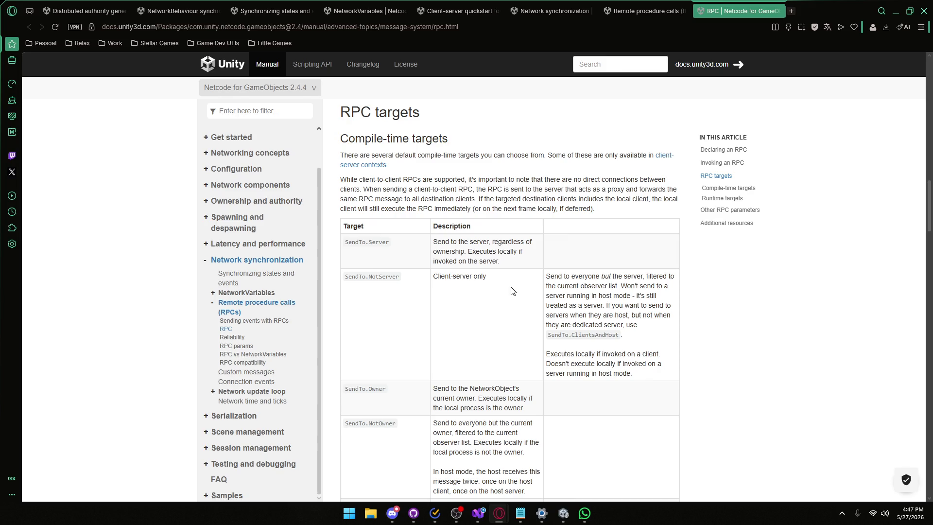
pyautogui.scroll(-1, 513, 291)
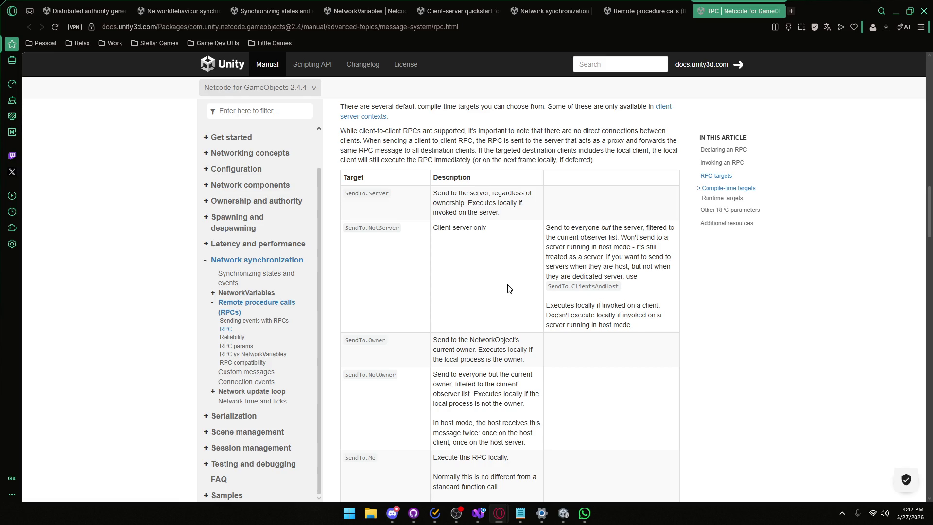
pyautogui.scroll(-3, 509, 289)
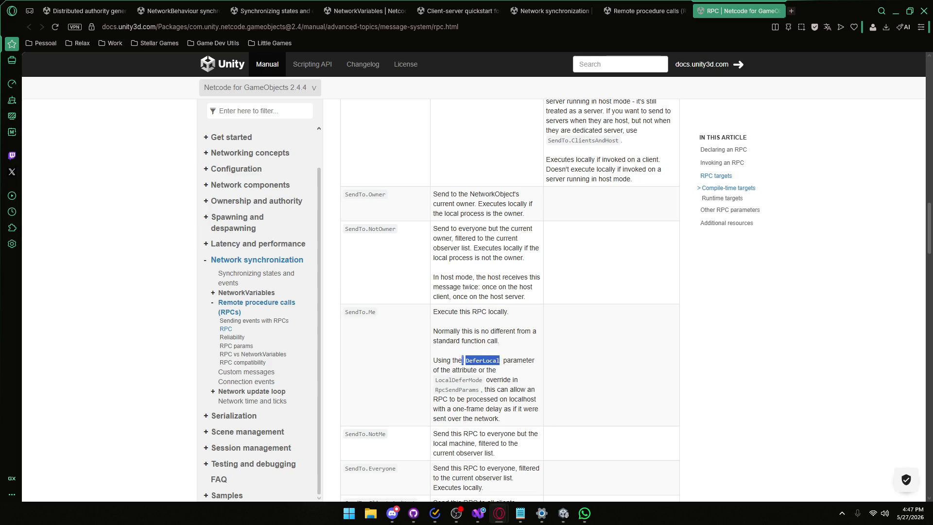
# - Read the SendTo.NotMe and SendTo.Everyone target descriptions, then bring the Unity editor back
pyautogui.click(489, 379)
pyautogui.scroll(-1, 479, 387)
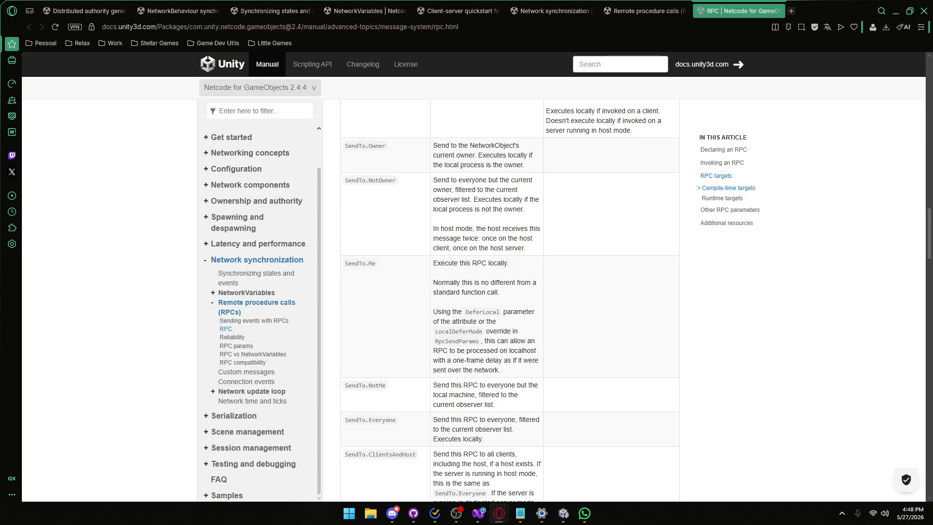
pyautogui.moveTo(499, 408); pyautogui.dragTo(434, 393)
pyautogui.click(466, 404)
pyautogui.scroll(-1, 467, 403)
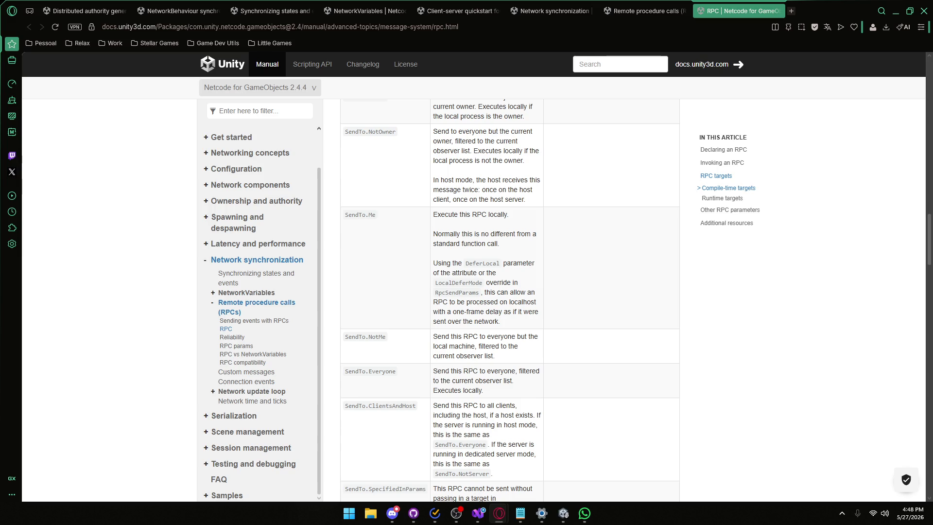
pyautogui.moveTo(487, 392); pyautogui.dragTo(441, 371)
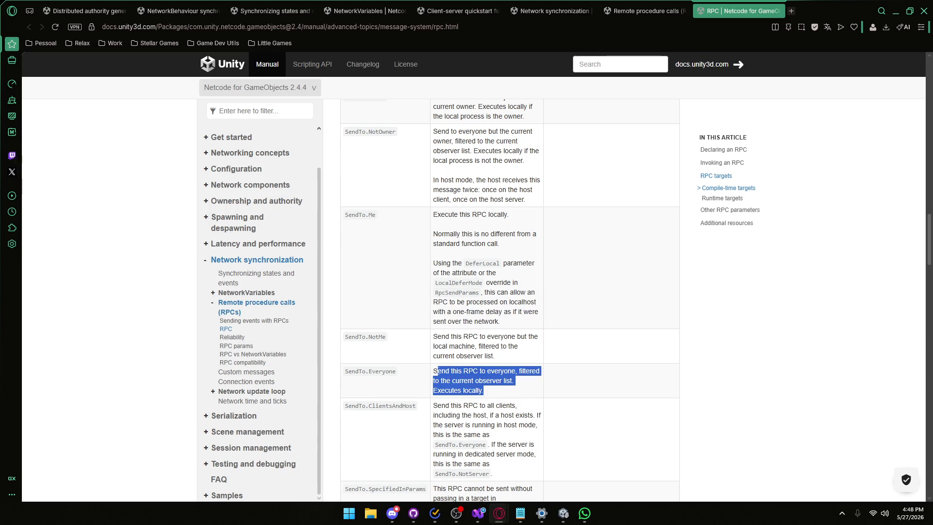
pyautogui.click(436, 372)
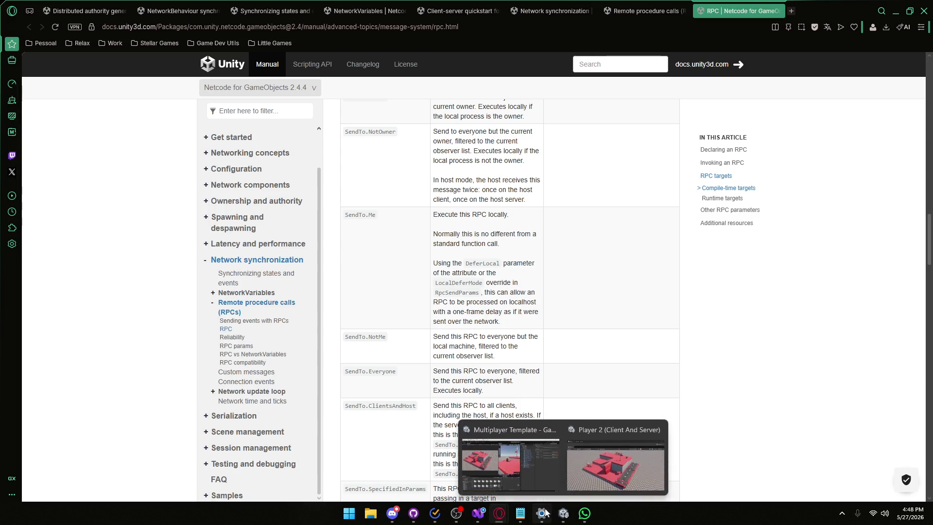
pyautogui.moveTo(562, 512)
pyautogui.click(540, 476)
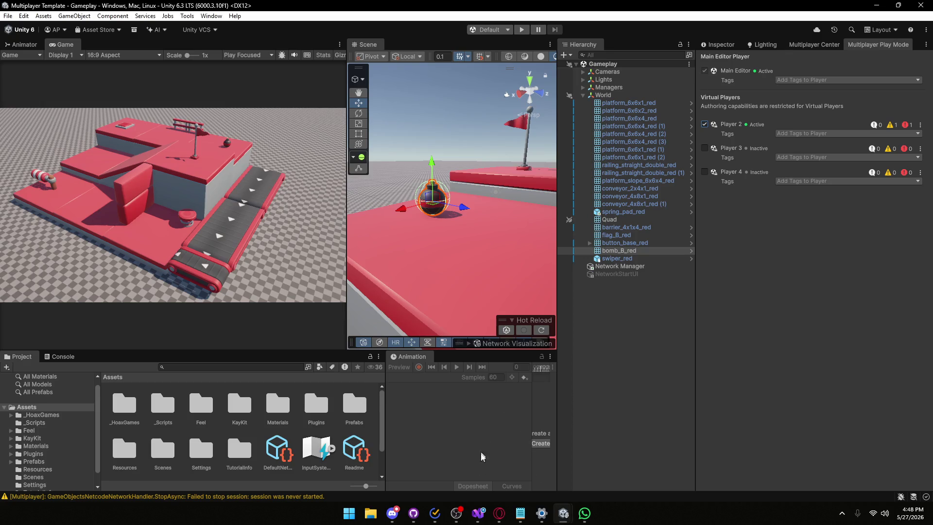
# - Set both RPC attributes on lines 36 and 71 to SendTo.Everyone and save ButtonController.cs
pyautogui.doubleClick(237, 381)
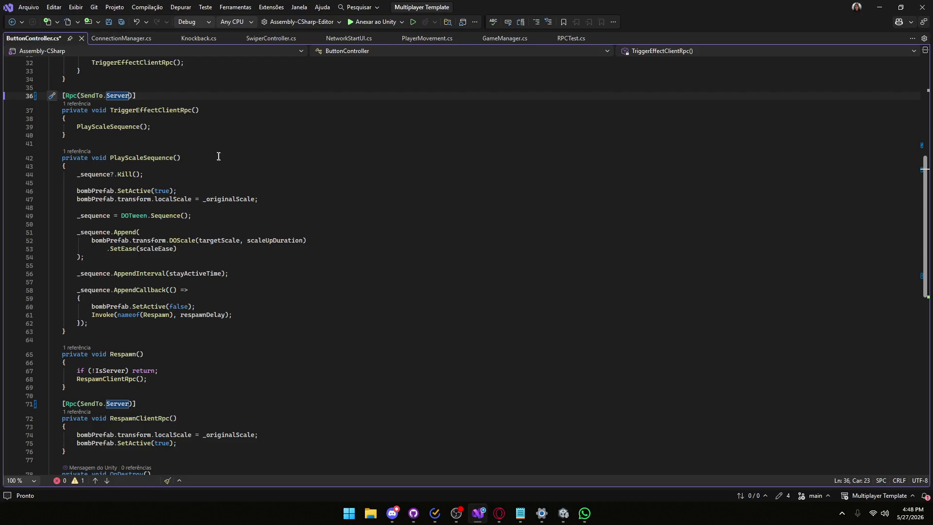
pyautogui.write('Ever')
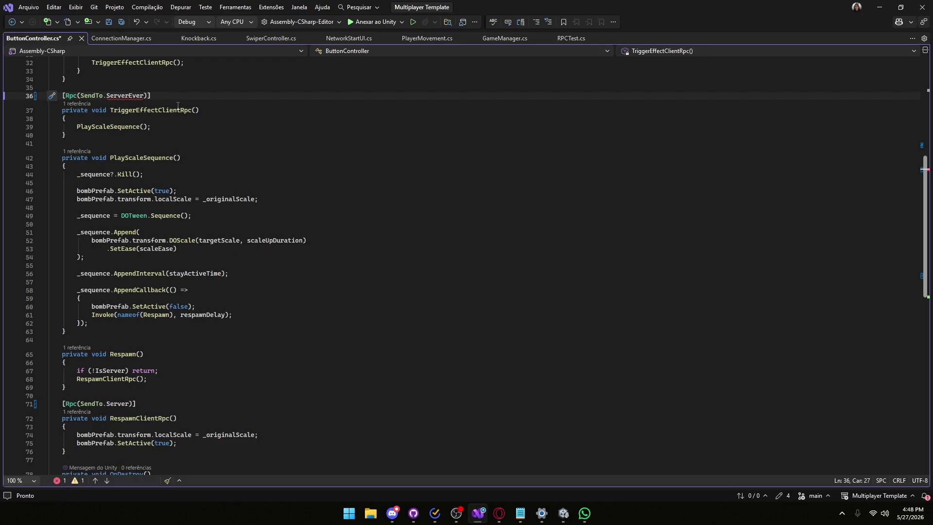
pyautogui.write('E')
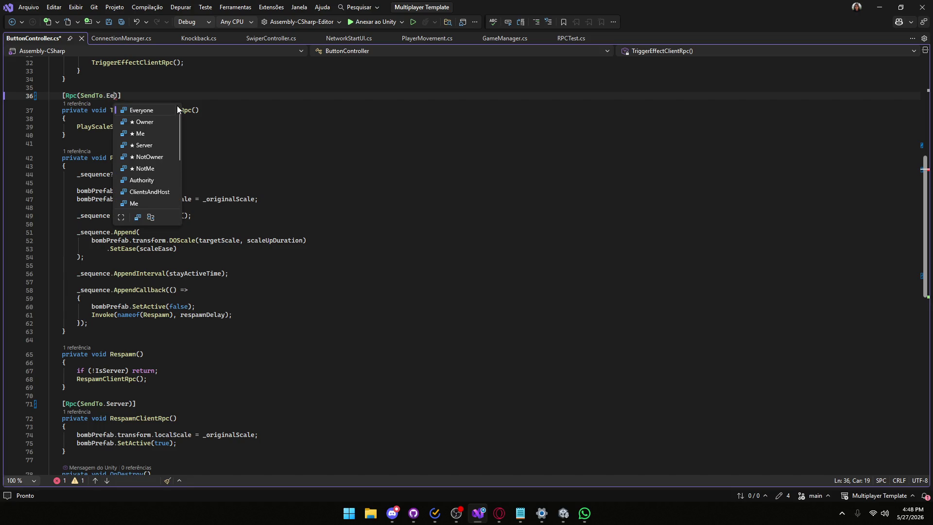
pyautogui.press('Tab')
pyautogui.scroll(-3, 177, 106)
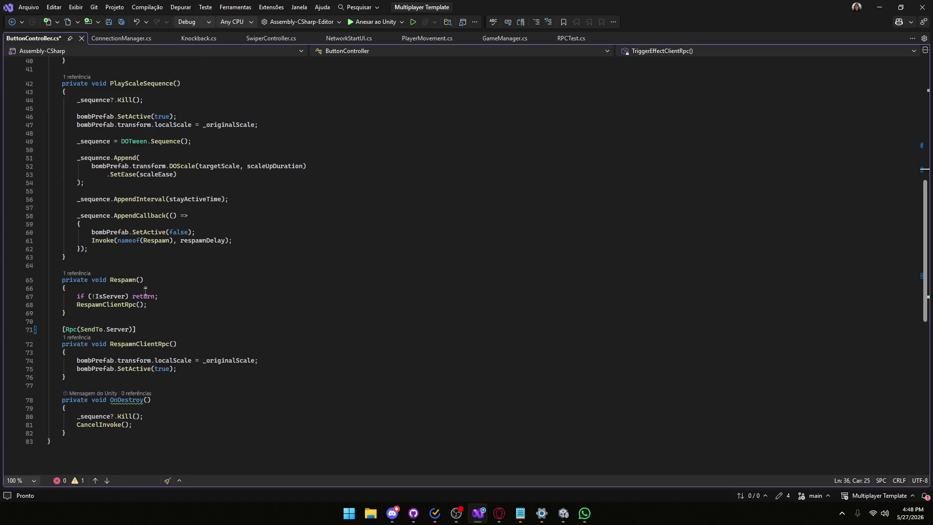
pyautogui.moveTo(106, 329); pyautogui.dragTo(127, 330)
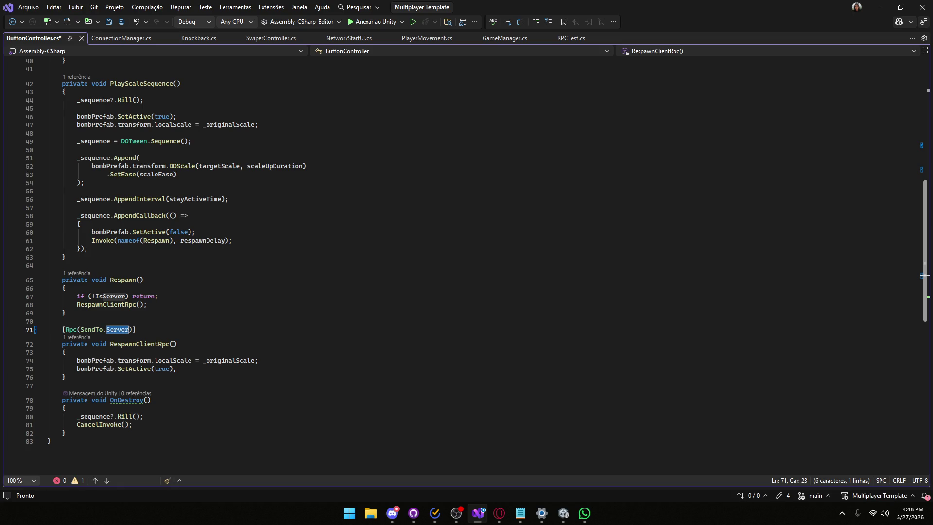
pyautogui.write('Ever')
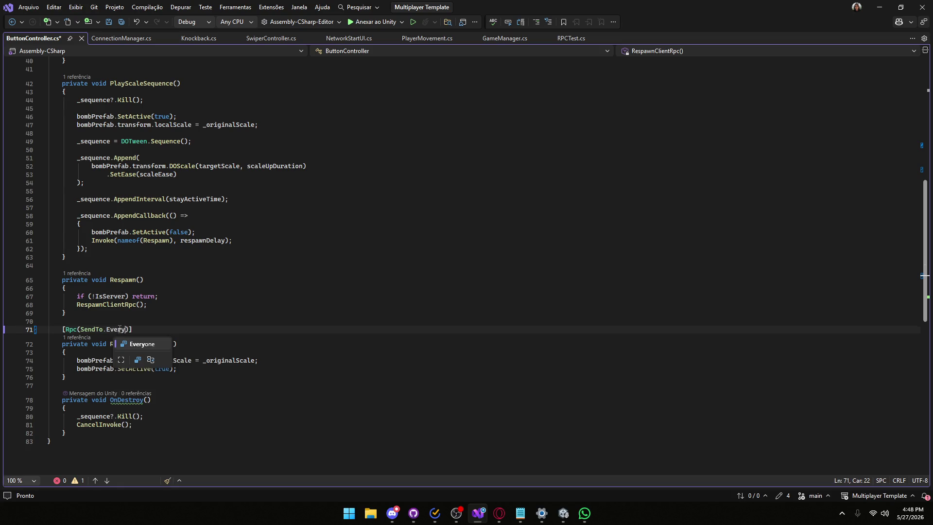
pyautogui.press('Tab')
pyautogui.hotkey('ctrl', 's')
pyautogui.click(879, 7)
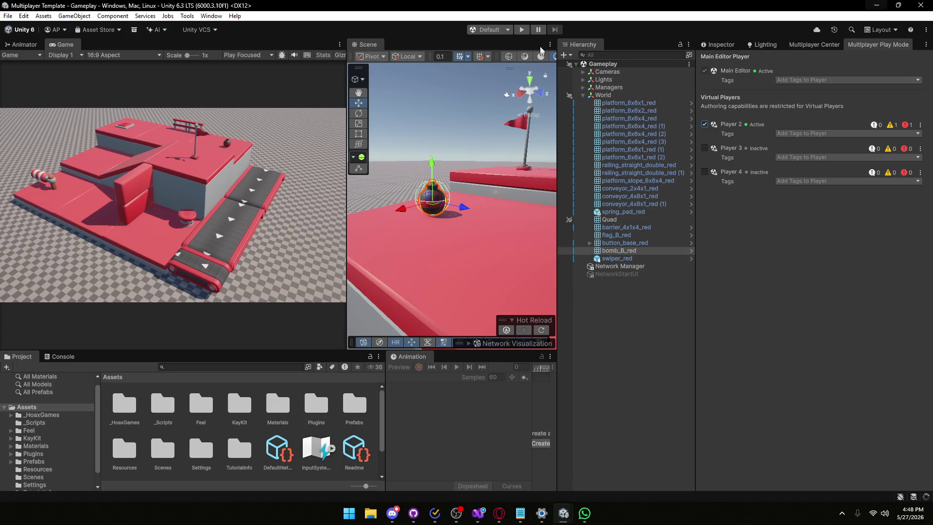
# - Enter Play mode and create session 'aa' as host with profile 'asd'
pyautogui.click(523, 30)
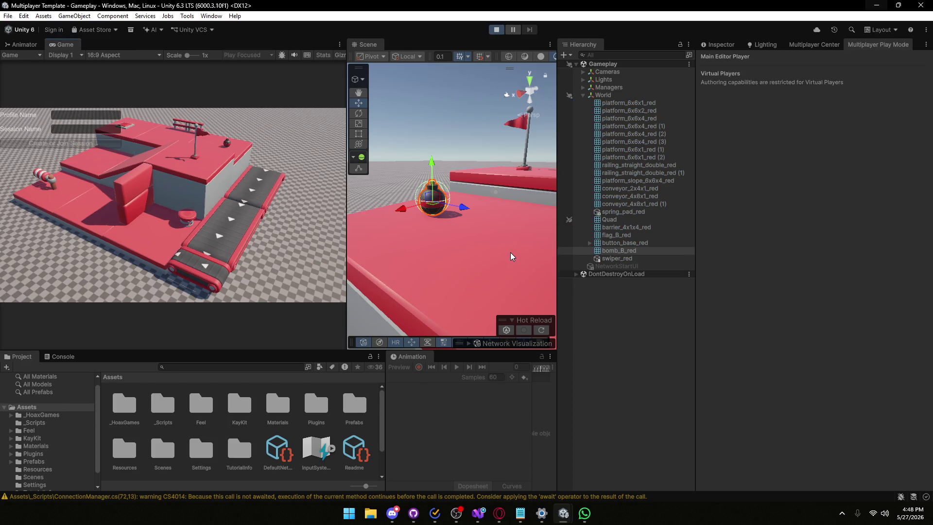
pyautogui.click(53, 115)
pyautogui.write('asd')
pyautogui.click(60, 129)
pyautogui.write('aa')
pyautogui.click(57, 145)
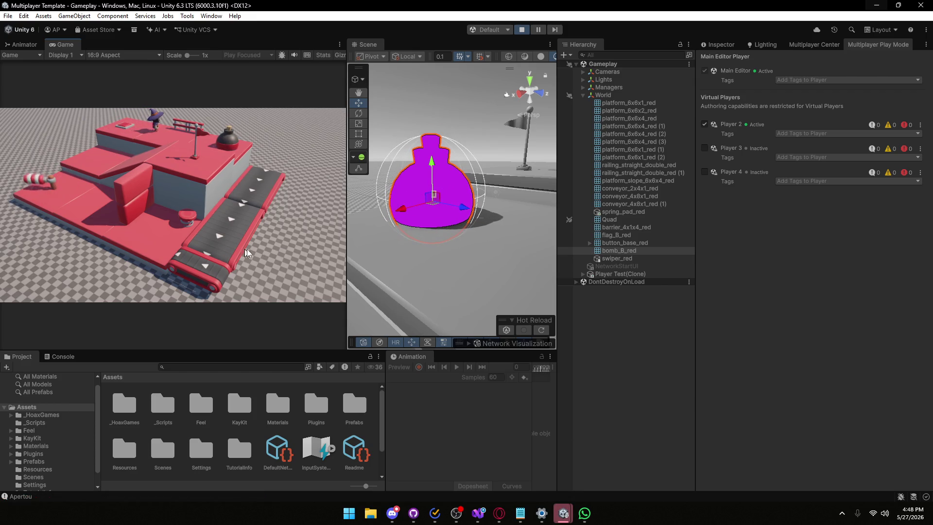
# - Fill in Player 2's profile 'dsa' and session 'as', placing its window beside the Game view
pyautogui.moveTo(563, 513)
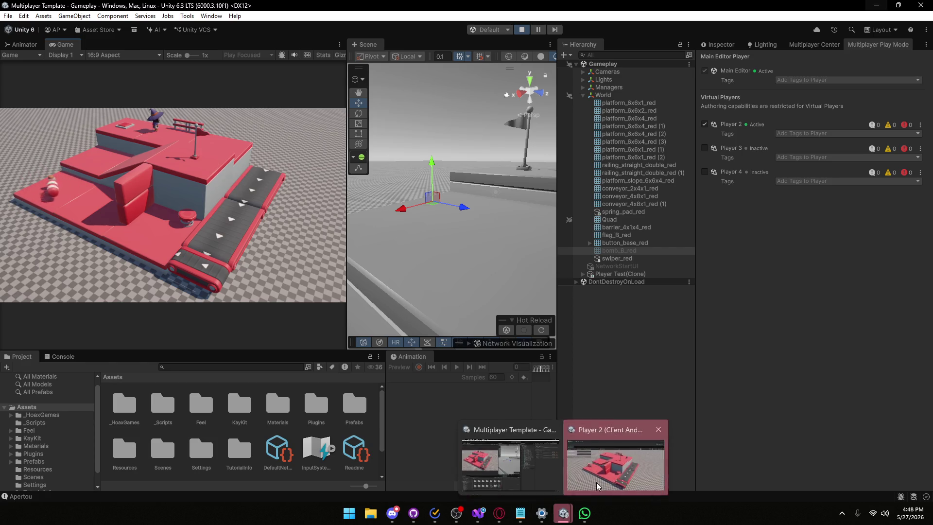
pyautogui.click(614, 457)
pyautogui.write('dsa')
pyautogui.press('Tab')
pyautogui.write('as')
pyautogui.moveTo(455, 142)
pyautogui.mouseDown()
pyautogui.moveTo(620, 247)
pyautogui.moveTo(611, 162)
pyautogui.moveTo(550, 120)
pyautogui.moveTo(568, 121)
pyautogui.moveTo(536, 178)
pyautogui.mouseUp()
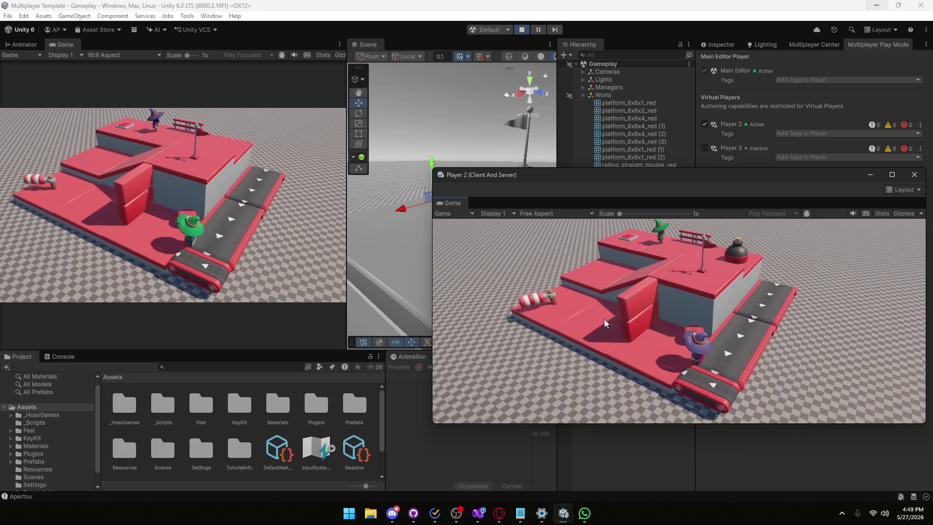
pyautogui.moveTo(656, 178); pyautogui.dragTo(639, 169)
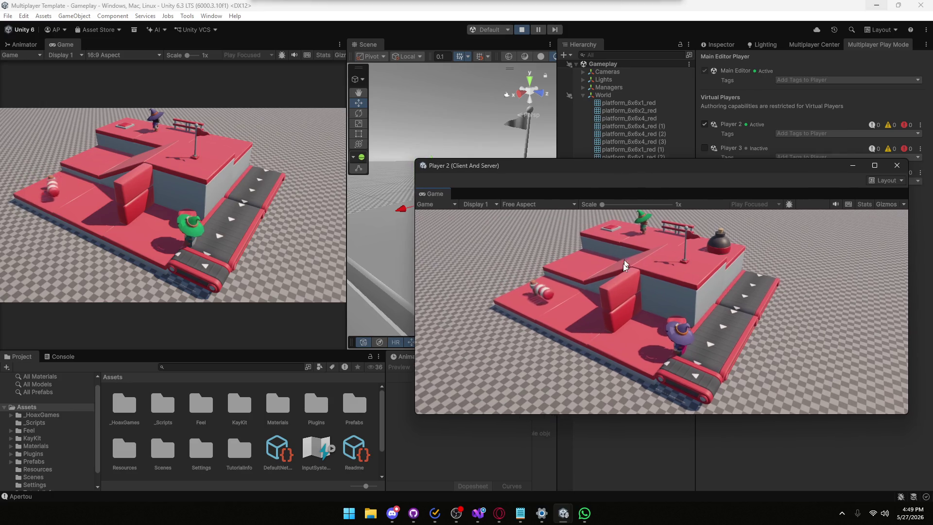
# - Walk the purple wizard onto the top-platform button to trigger the bomb, then close Player 2
pyautogui.press('a')
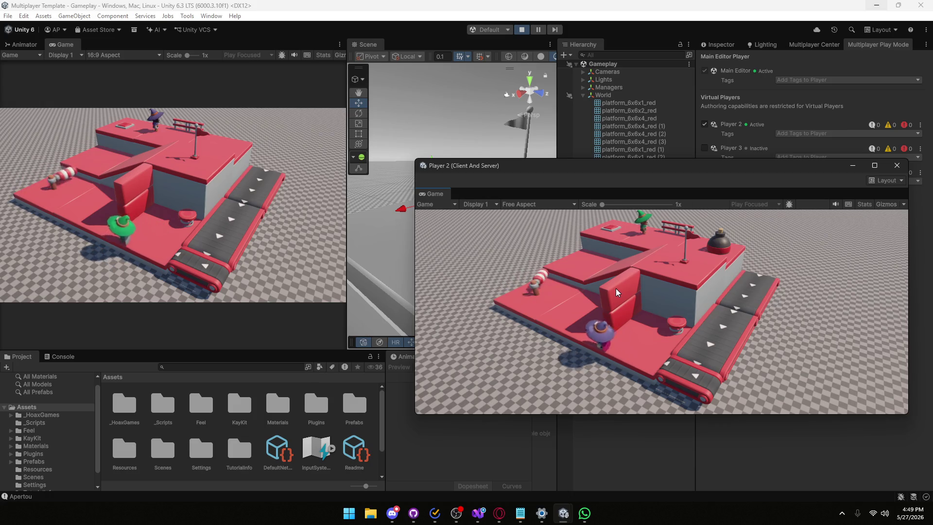
pyautogui.press('a')
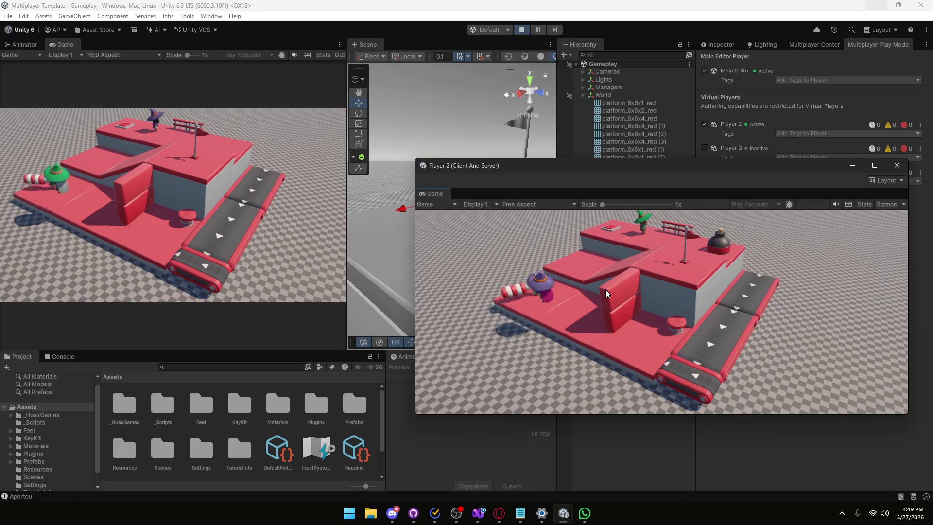
pyautogui.press('w')
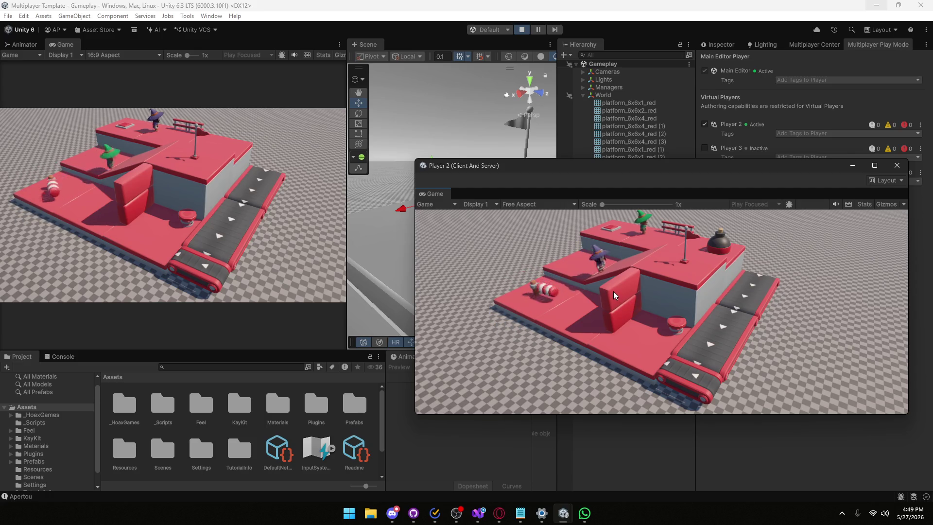
pyautogui.press('a')
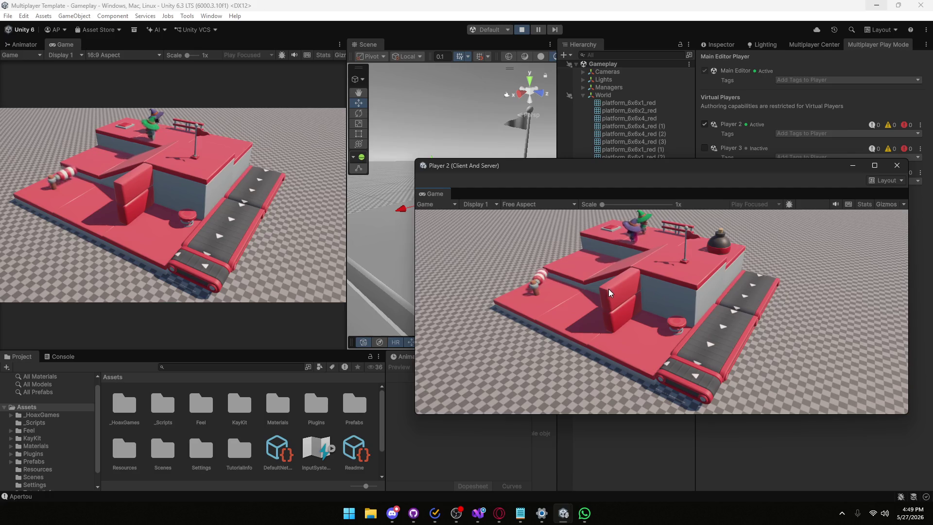
pyautogui.press('w')
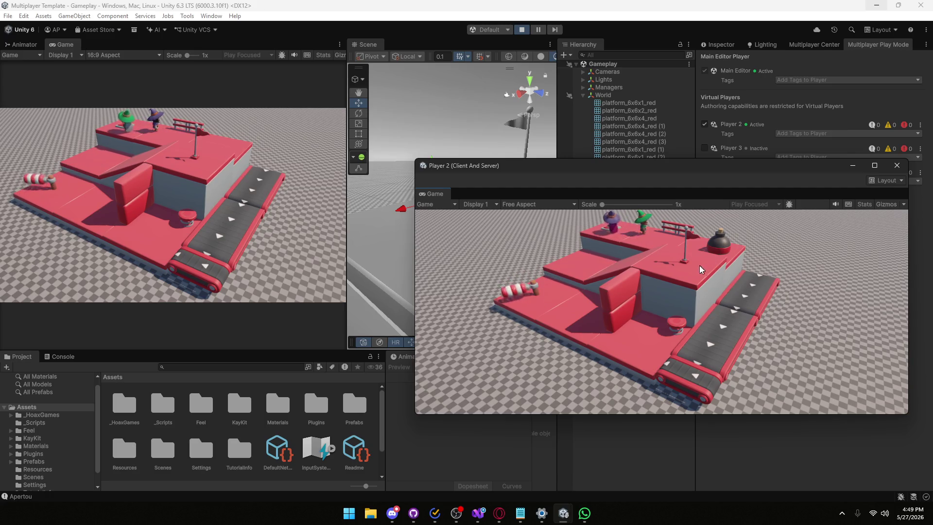
pyautogui.press('a')
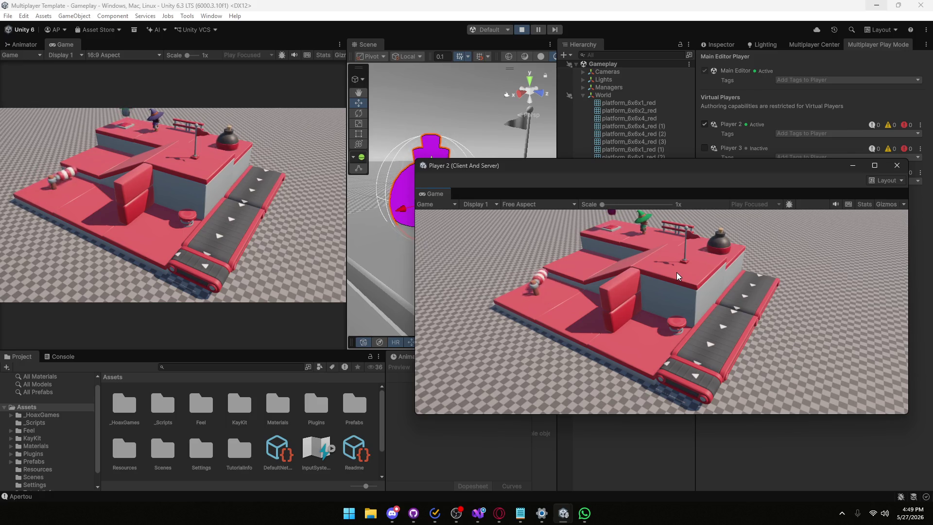
pyautogui.press('w')
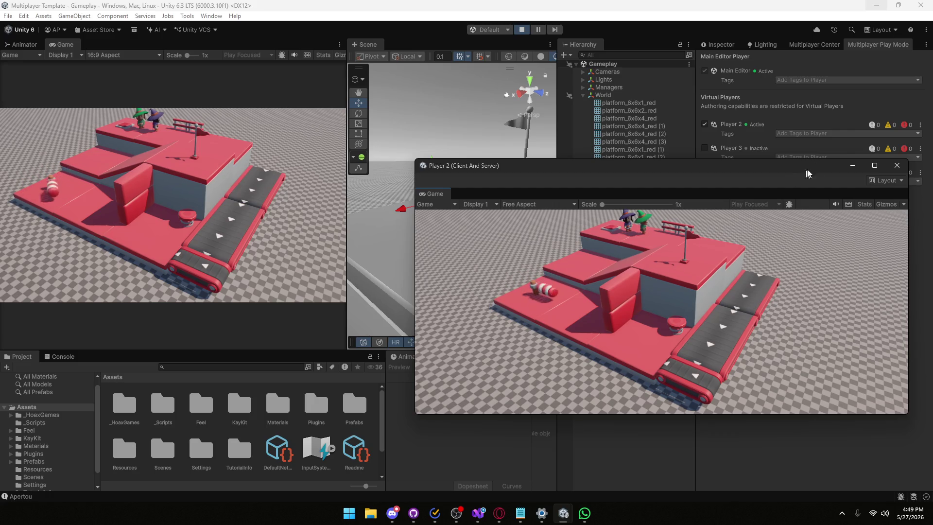
pyautogui.click(897, 165)
# - Stop Play mode, widen the Game view, and close the reopened Player 2 window
pyautogui.click(522, 29)
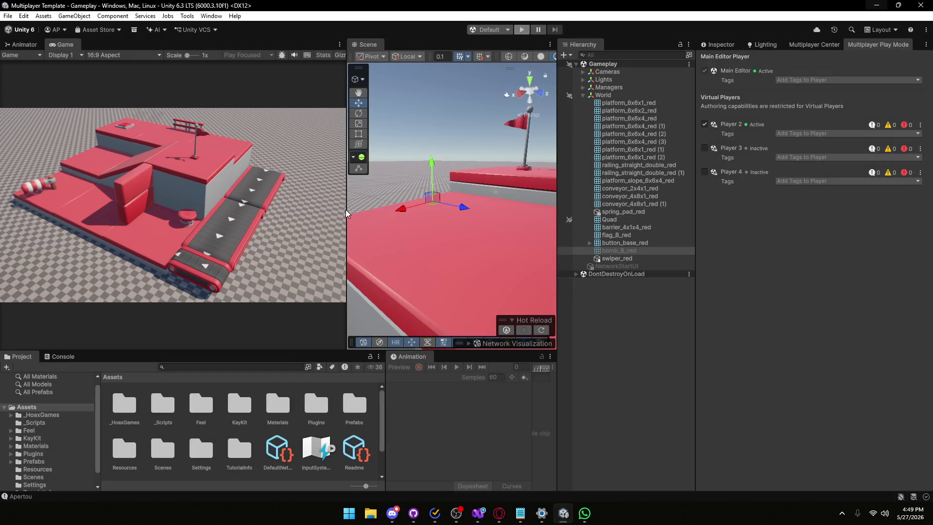
pyautogui.moveTo(346, 209)
pyautogui.mouseDown()
pyautogui.moveTo(427, 204)
pyautogui.moveTo(392, 201)
pyautogui.mouseUp()
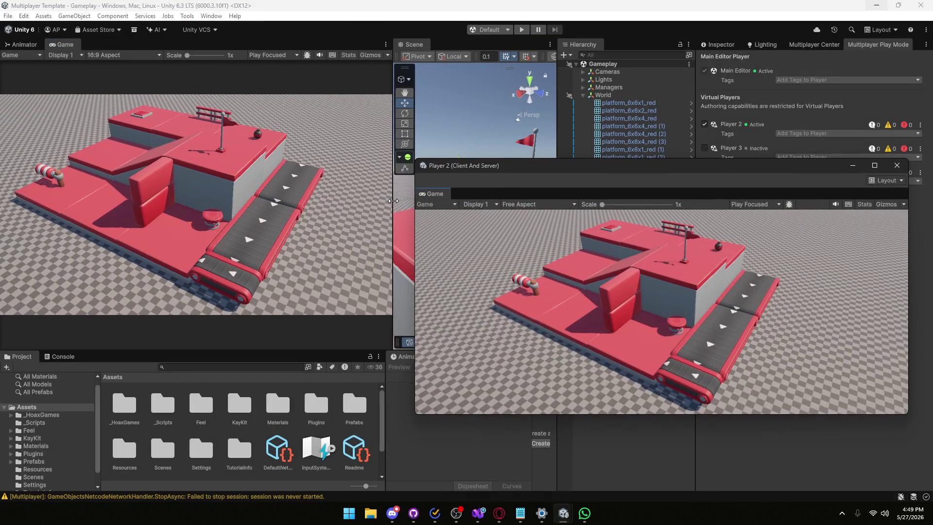
pyautogui.click(844, 166)
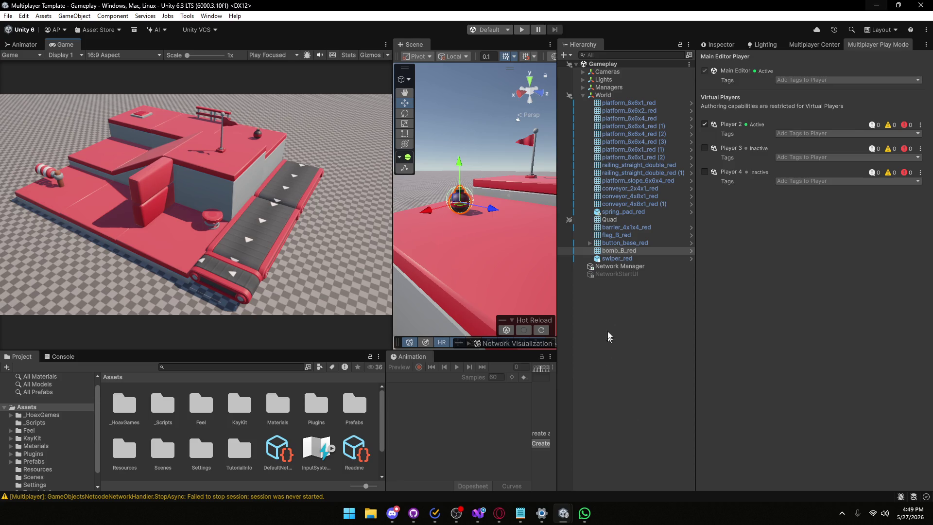
# - Return to ButtonController.cs in Visual Studio and look over the SendTo.Everyone RPC attributes
pyautogui.click(478, 513)
pyautogui.scroll(7, 180, 250)
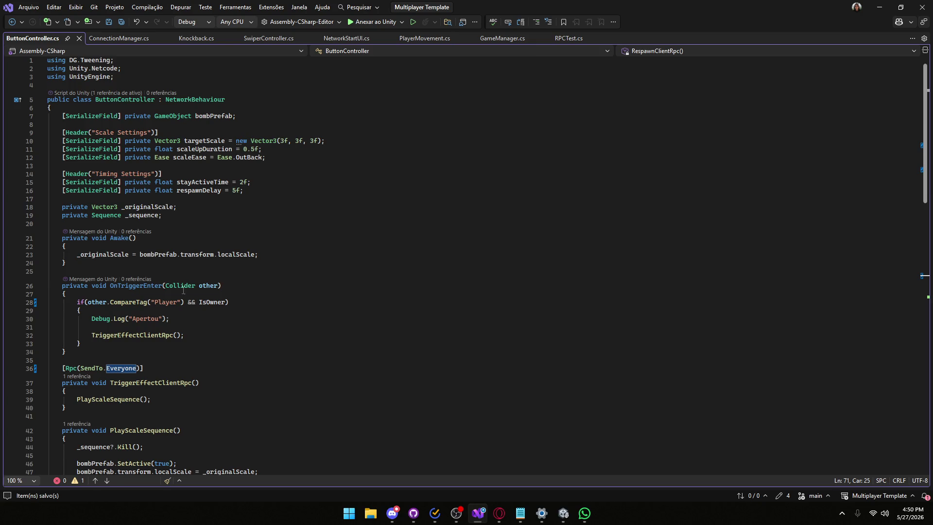
pyautogui.scroll(-7, 200, 319)
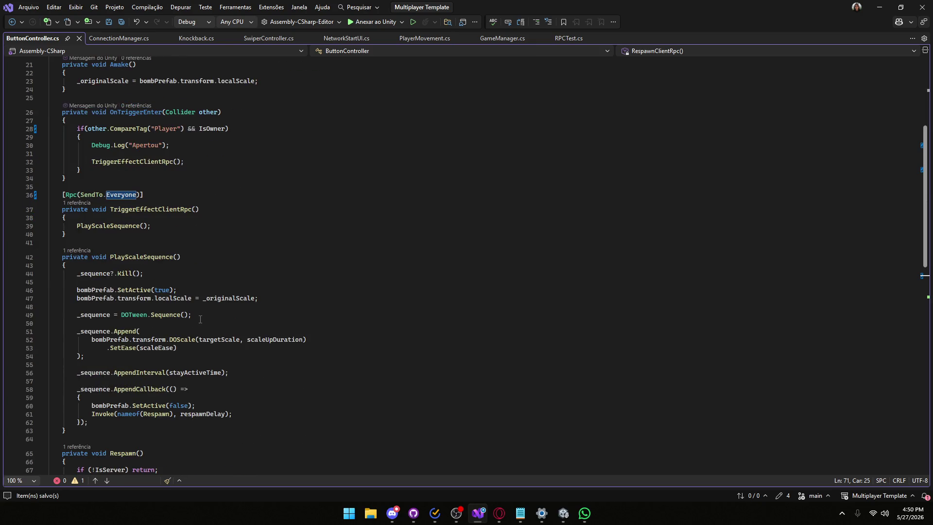
pyautogui.scroll(-5, 200, 320)
pyautogui.scroll(12, 200, 320)
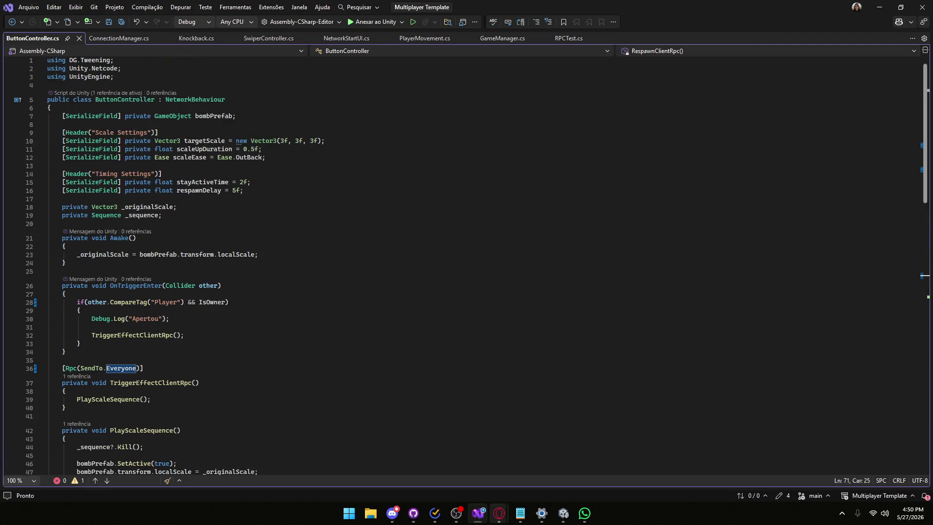
# - Bring the Netcode NetworkVariables documentation back to the front in Opera
pyautogui.moveTo(499, 513)
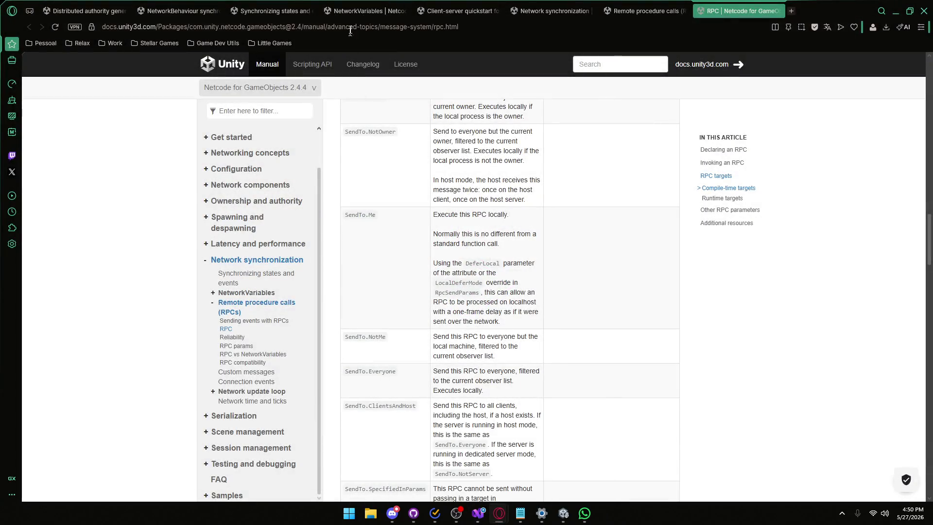
pyautogui.click(552, 464)
pyautogui.moveTo(466, 152)
pyautogui.mouseDown()
pyautogui.moveTo(365, 152)
pyautogui.moveTo(518, 155)
pyautogui.mouseUp()
pyautogui.click(518, 156)
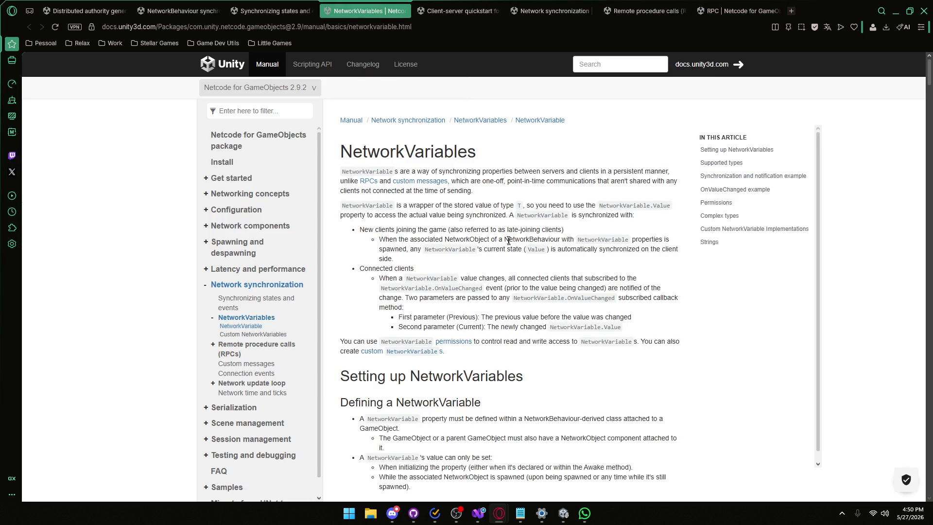
# - Scroll to the Synchronization and notification example and highlight the m_SomeValue declaration line
pyautogui.scroll(-3, 486, 238)
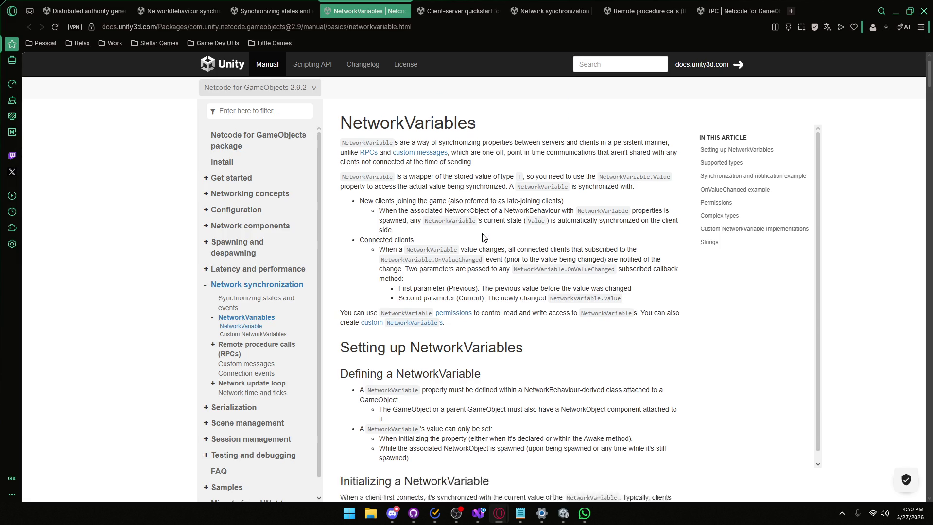
pyautogui.scroll(-10, 465, 208)
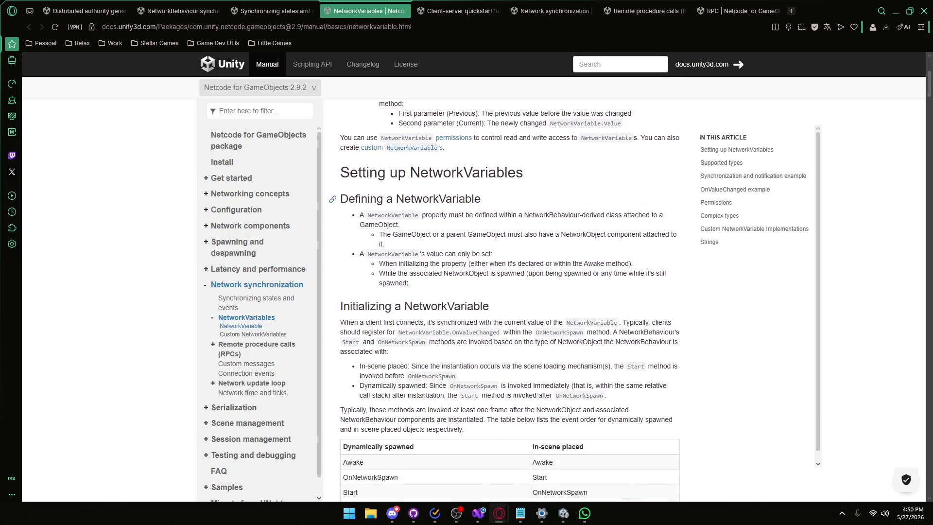
pyautogui.scroll(-8, 455, 209)
pyautogui.scroll(20, 456, 209)
pyautogui.scroll(-8, 455, 209)
pyautogui.scroll(-15, 454, 208)
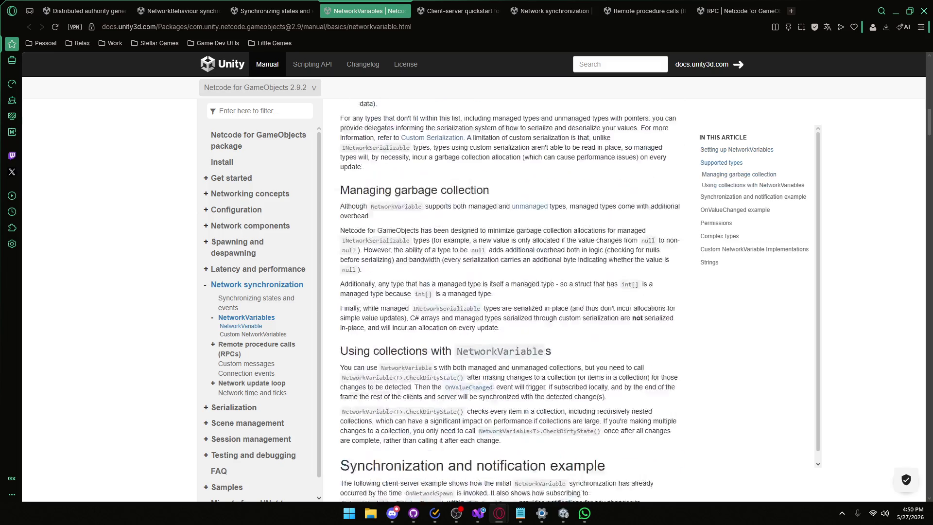
pyautogui.moveTo(407, 179)
pyautogui.mouseDown()
pyautogui.moveTo(486, 178)
pyautogui.moveTo(390, 178)
pyautogui.mouseUp()
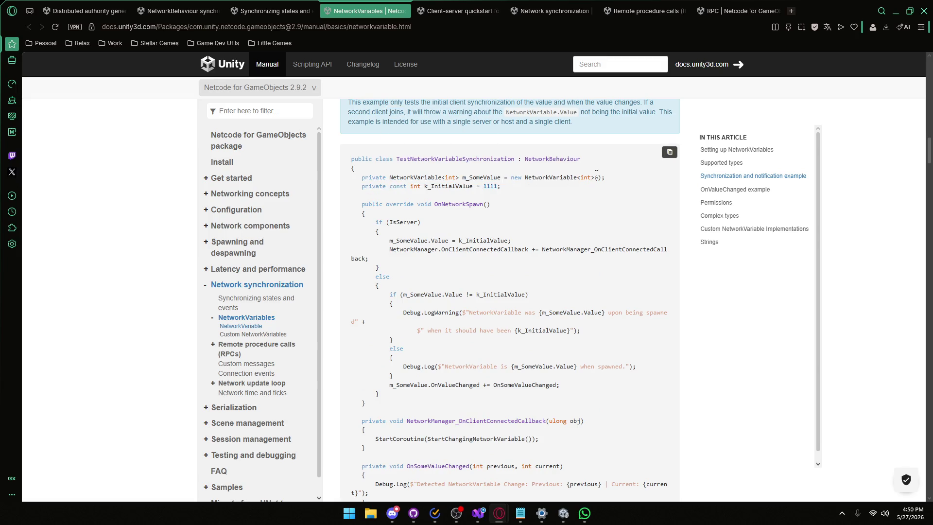
pyautogui.moveTo(591, 178); pyautogui.dragTo(362, 178)
pyautogui.click(516, 200)
# - Back in Unity, orbit the Scene view and frame button_base_red
pyautogui.moveTo(563, 514)
pyautogui.click(511, 457)
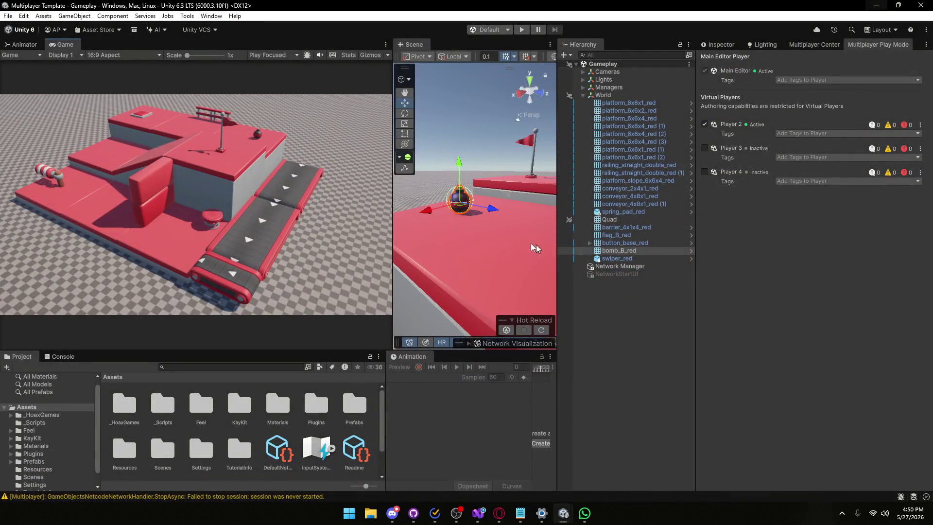
pyautogui.moveTo(459, 219); pyautogui.dragTo(558, 242)
pyautogui.doubleClick(559, 242)
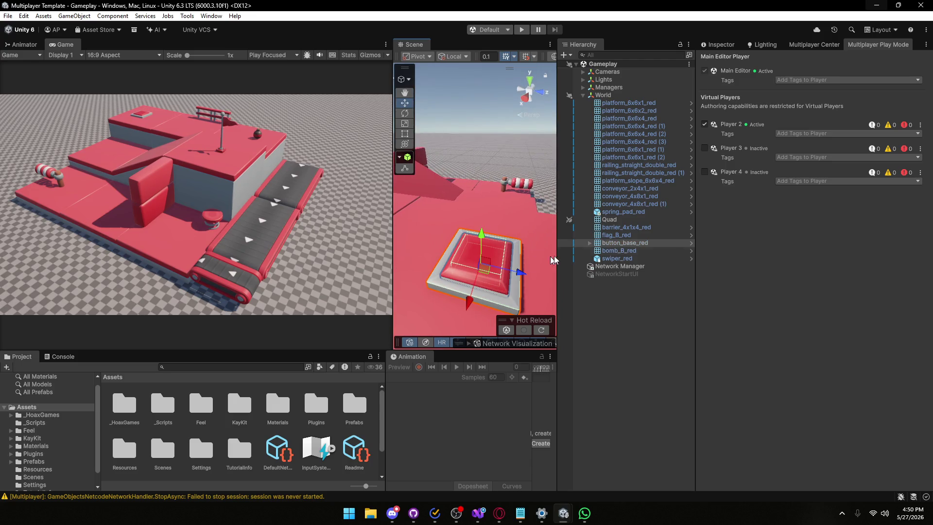
# - Expand button_base_red and review button_red's Network Object and Button Controller components
pyautogui.click(590, 242)
pyautogui.click(624, 251)
pyautogui.click(718, 45)
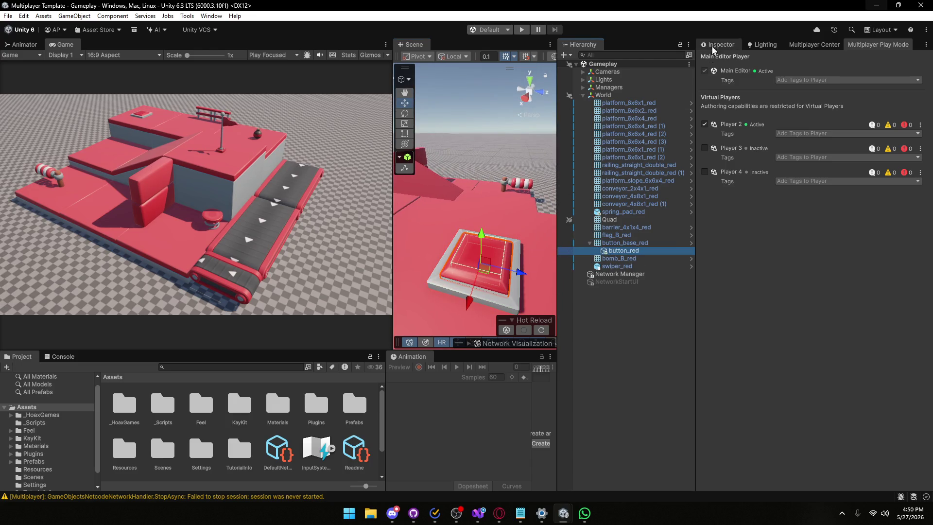
pyautogui.scroll(-8, 769, 308)
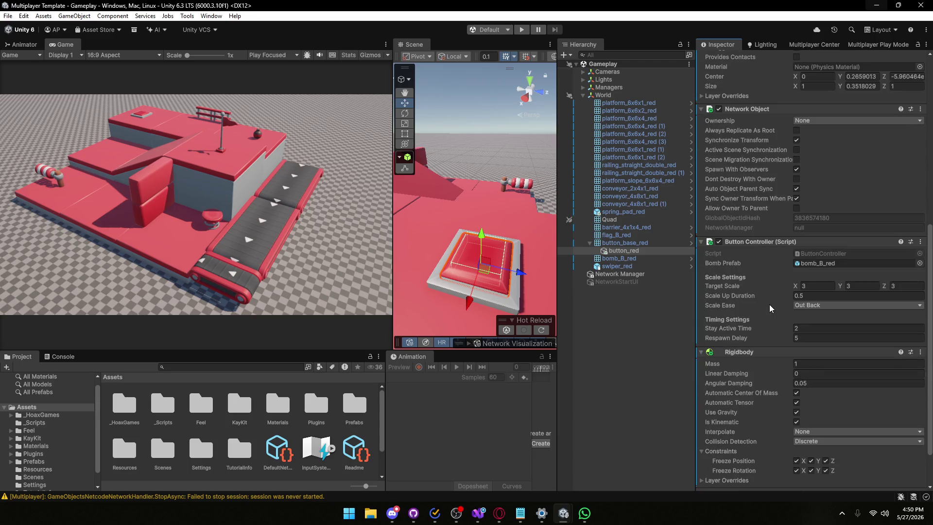
pyautogui.scroll(-2, 770, 308)
pyautogui.moveTo(499, 513)
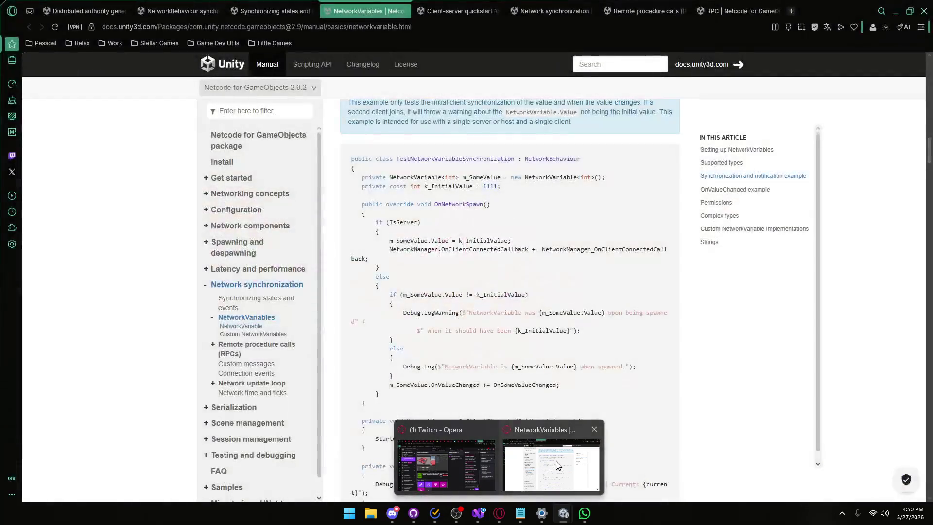
pyautogui.click(558, 465)
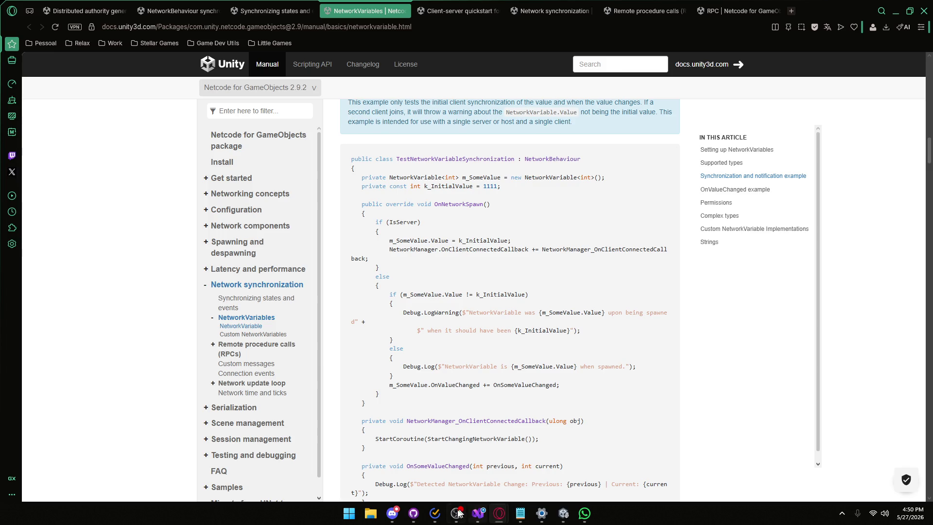
# - Leave the NetworkVariables example code and return to the Unity editor
pyautogui.moveTo(566, 516)
pyautogui.click(510, 464)
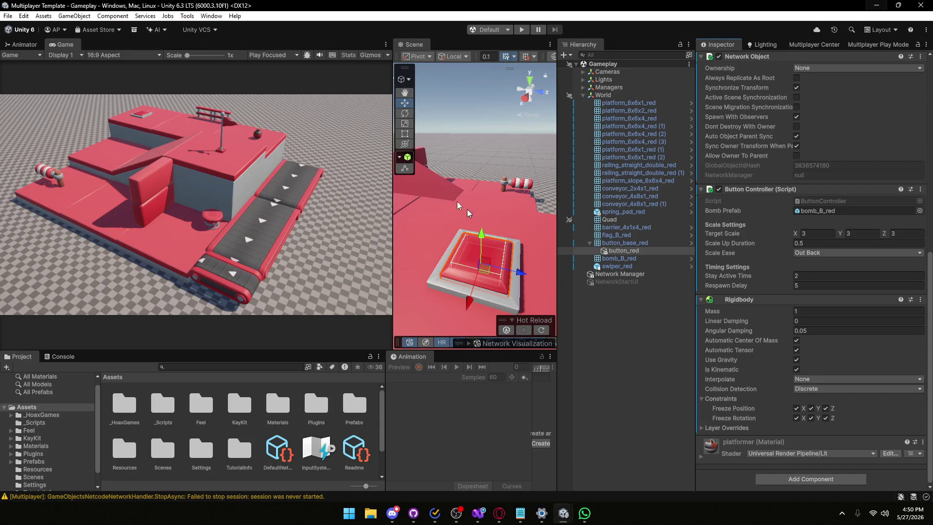
# - Enlarge the Scene view by narrowing the Game view, then bring up ButtonController.cs in Visual Studio
pyautogui.moveTo(394, 213)
pyautogui.mouseDown()
pyautogui.moveTo(486, 207)
pyautogui.moveTo(407, 206)
pyautogui.mouseUp()
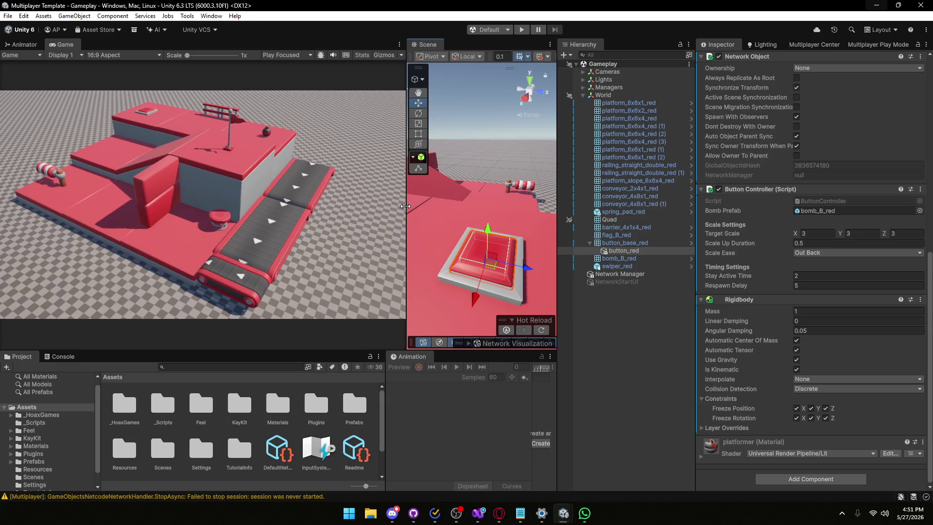
pyautogui.moveTo(407, 223); pyautogui.dragTo(283, 233)
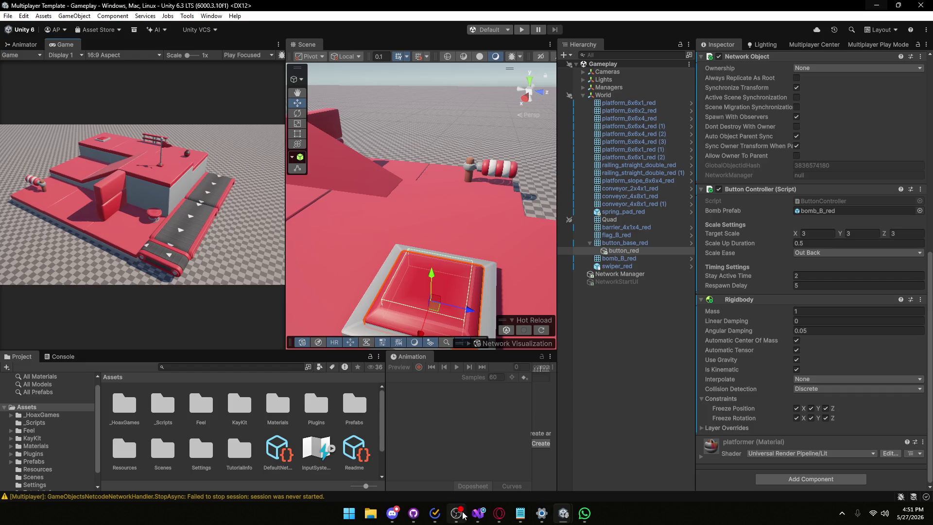
pyautogui.click(478, 513)
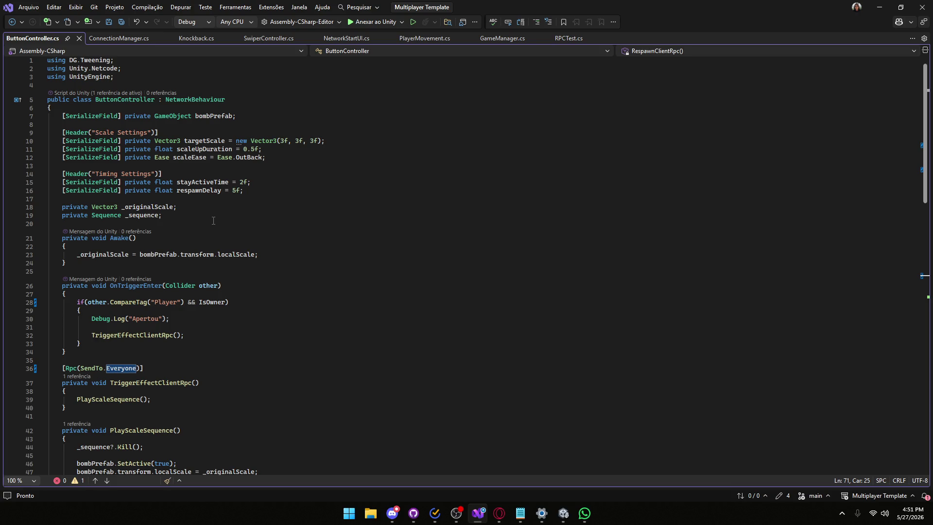
# - Add Debug.Log("Player"); after the _originalScale line in Awake and save ButtonController.cs
pyautogui.click(274, 258)
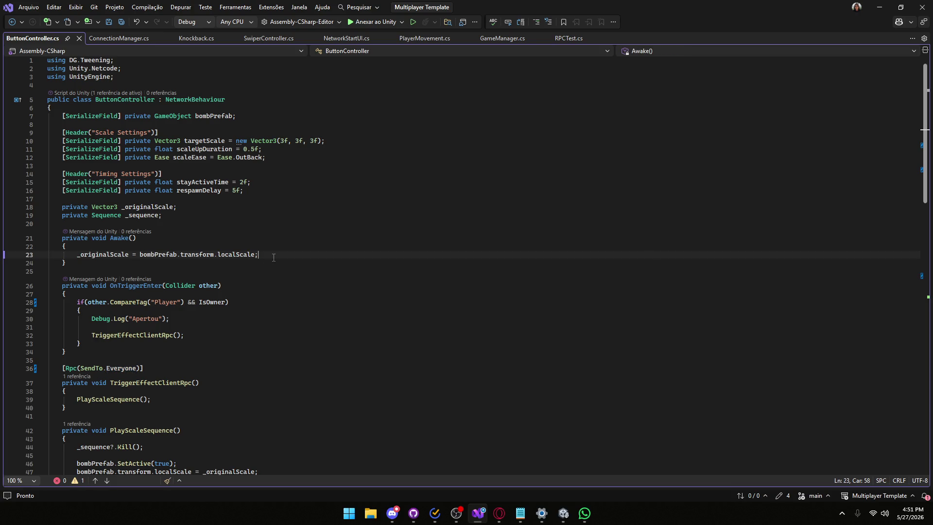
pyautogui.press('Return')
pyautogui.press('Return')
pyautogui.write('Debug')
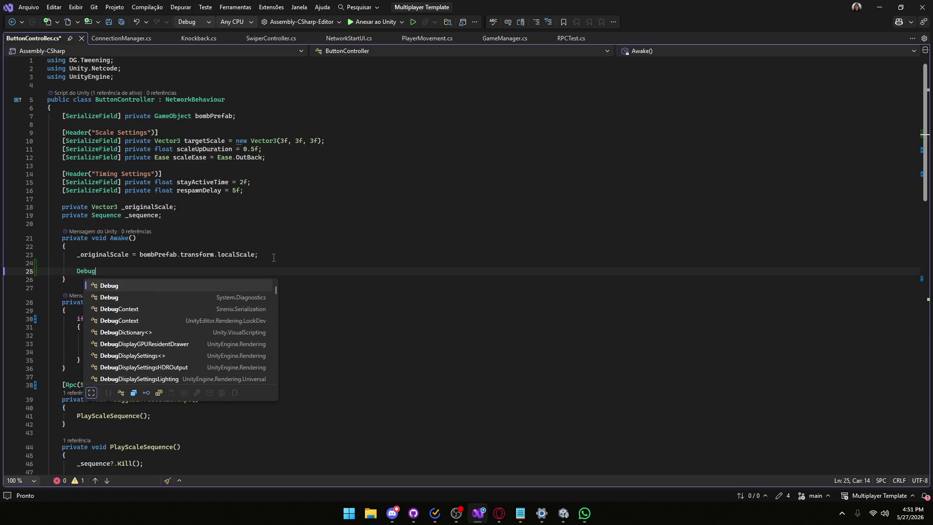
pyautogui.write('.Log("')
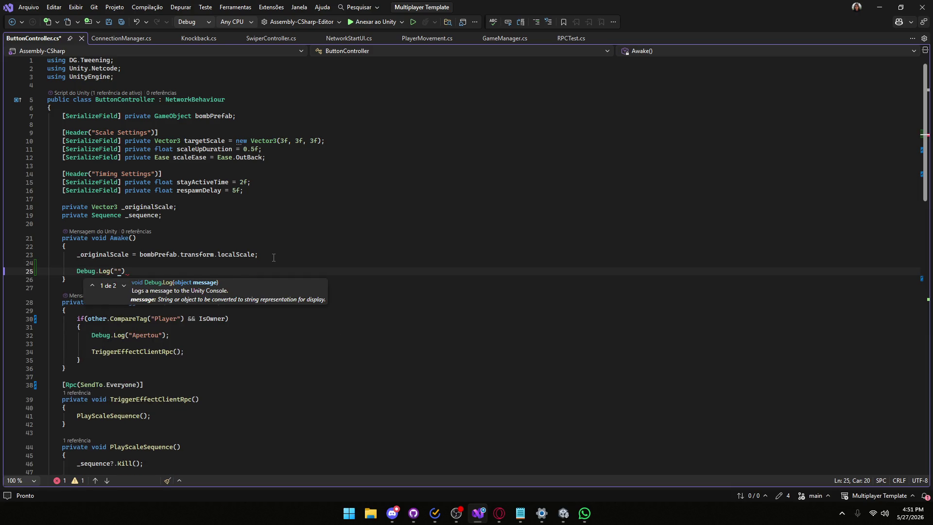
pyautogui.write('Player"')
pyautogui.write(');')
pyautogui.hotkey('ctrl', 's')
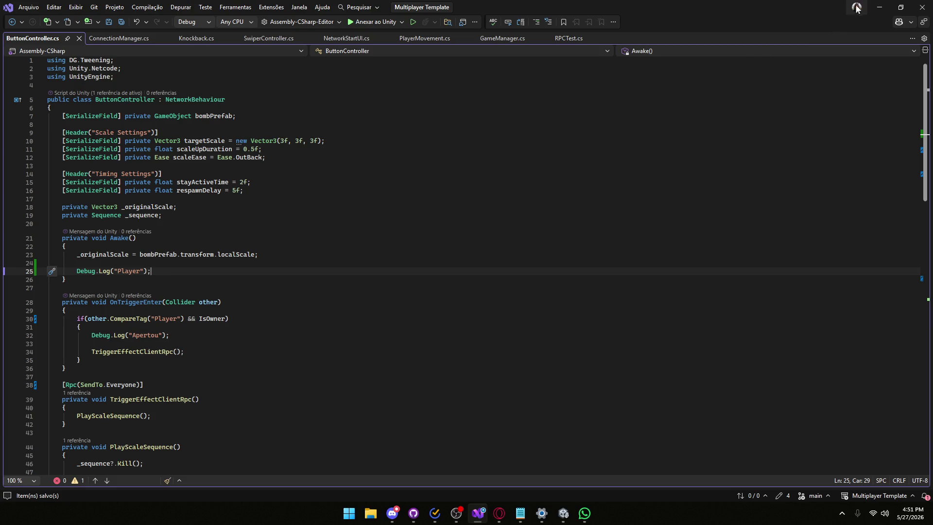
pyautogui.click(880, 6)
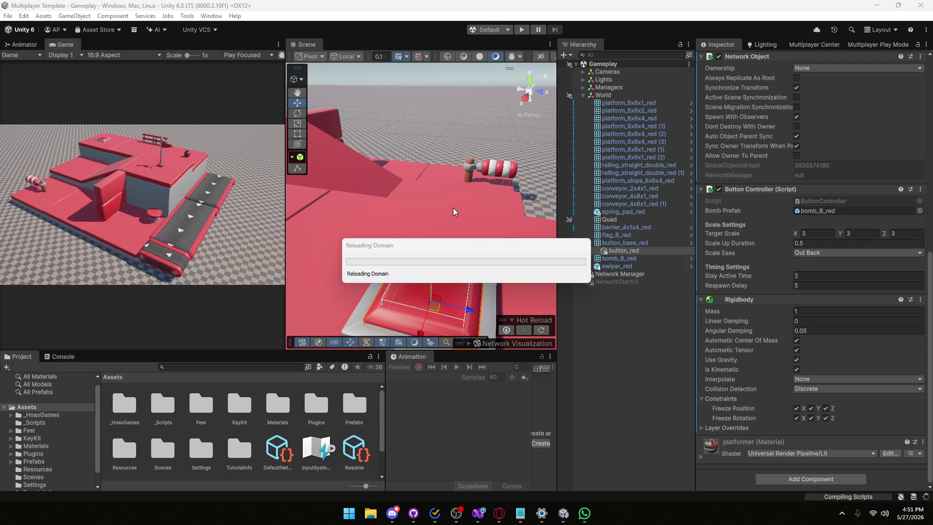
# - Enter Play mode and create or join a session named aa
pyautogui.click(522, 30)
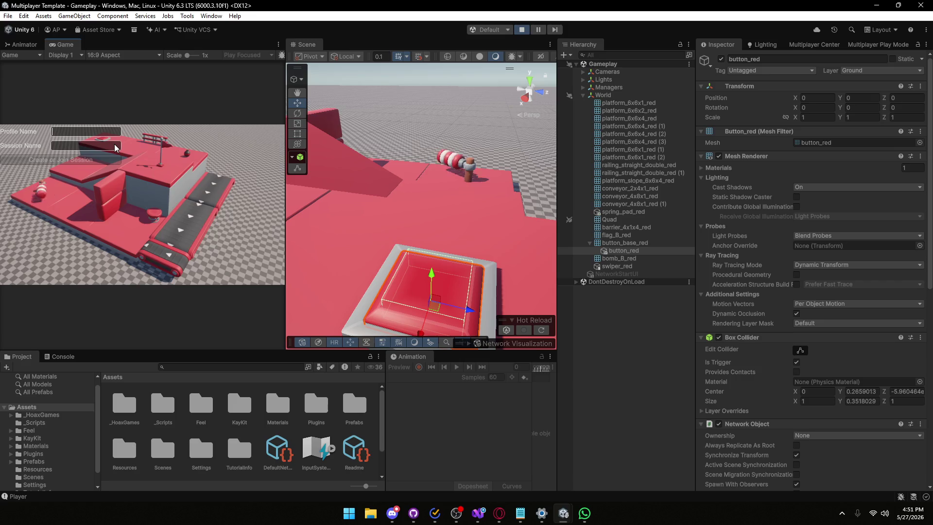
pyautogui.write('asd')
pyautogui.press('Tab')
pyautogui.write('aa')
pyautogui.click(111, 160)
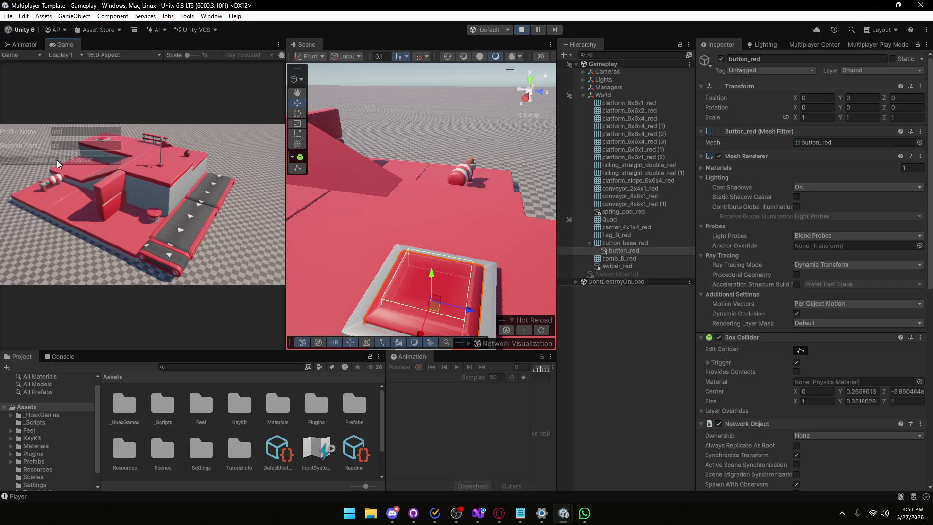
# - In the Console, inspect the send-queue-full error and the Player log entry's stack trace
pyautogui.click(60, 351)
pyautogui.click(57, 357)
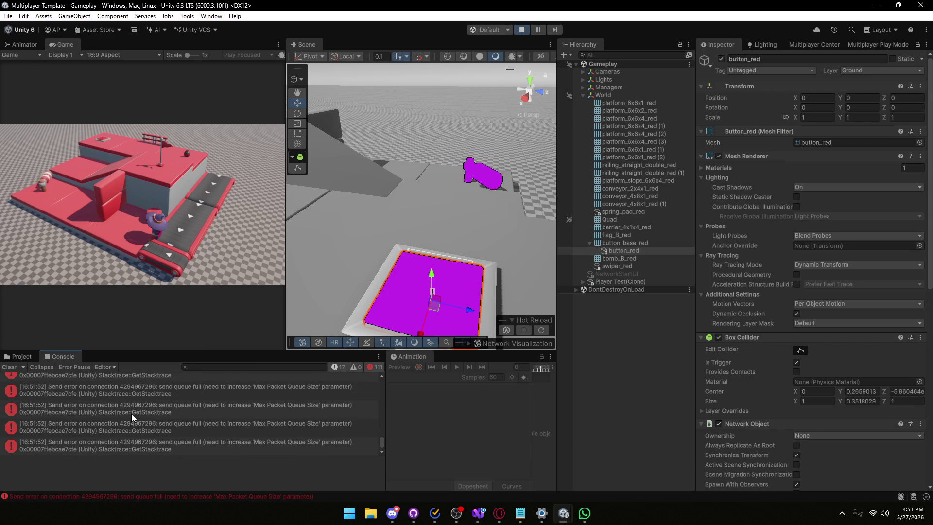
pyautogui.click(231, 400)
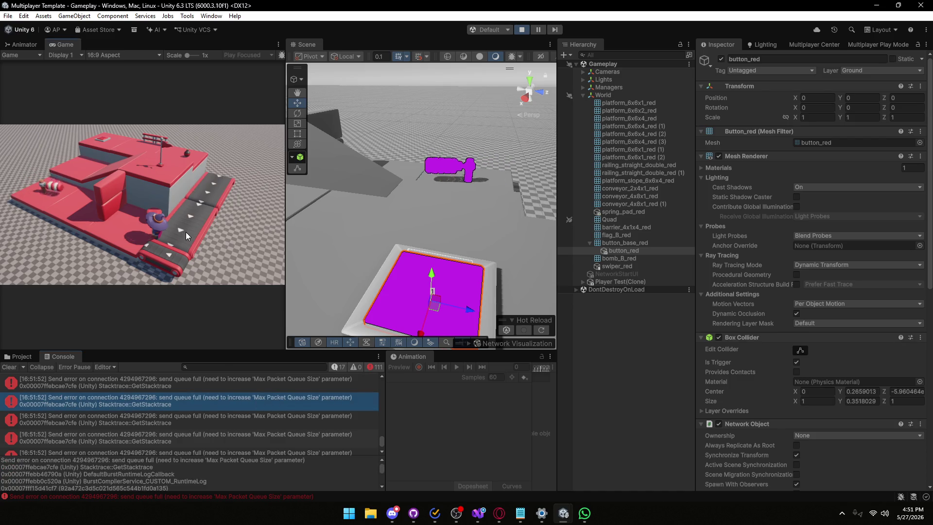
pyautogui.scroll(-1, 253, 417)
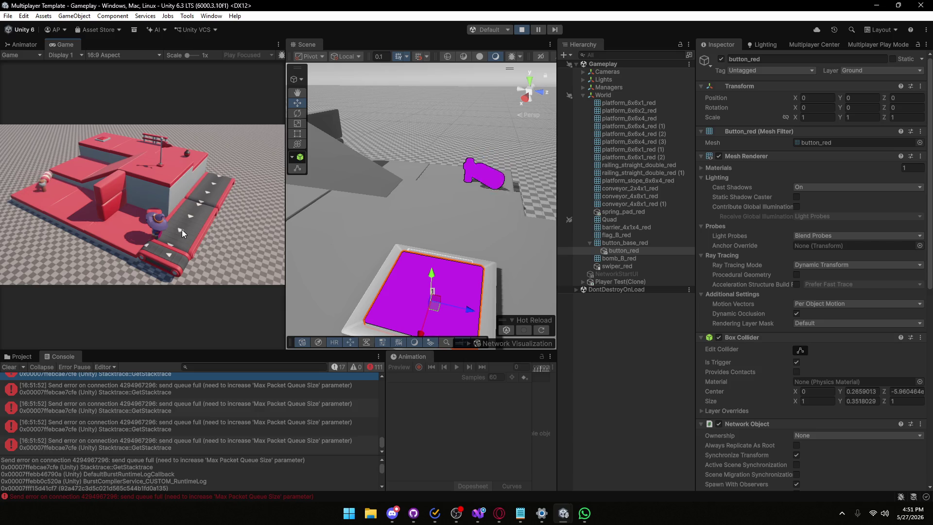
pyautogui.scroll(-1, 190, 398)
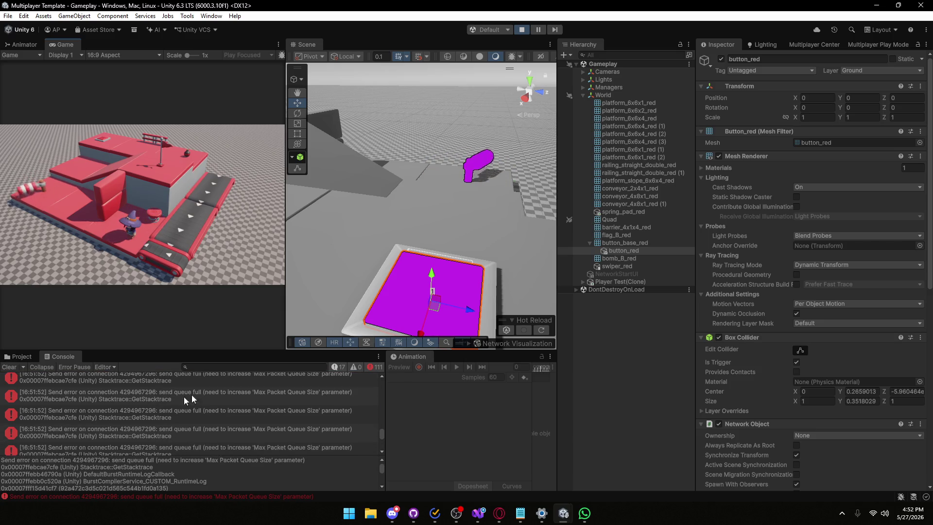
pyautogui.scroll(10, 195, 418)
pyautogui.scroll(3, 203, 438)
pyautogui.scroll(3, 203, 437)
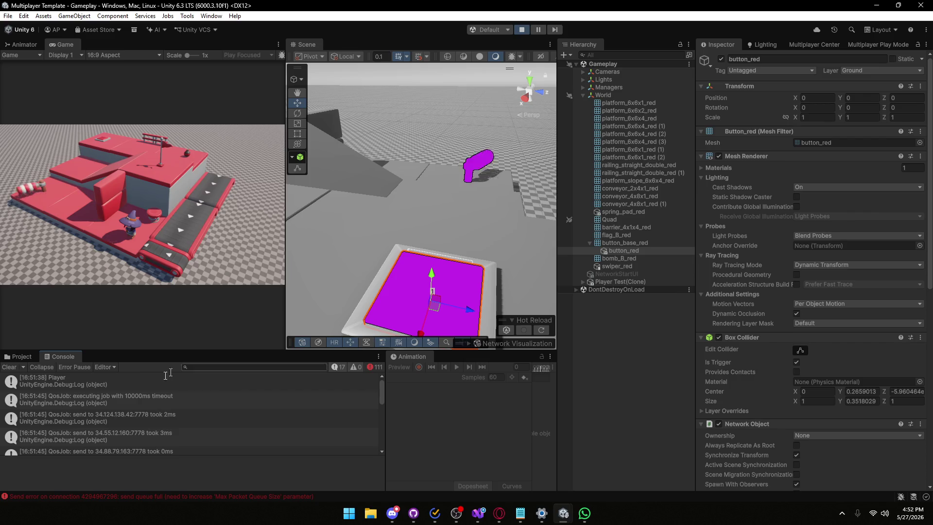
pyautogui.click(166, 377)
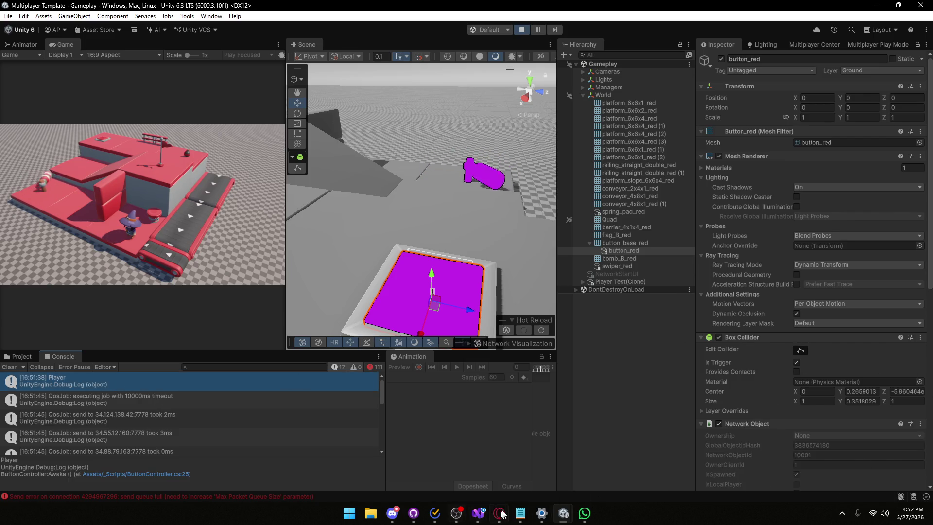
# - Join session aa from the Player 2 window after entering a profile name
pyautogui.moveTo(501, 515)
pyautogui.click(616, 464)
pyautogui.click(492, 218)
pyautogui.write('dsa')
pyautogui.click(479, 230)
pyautogui.write('aa')
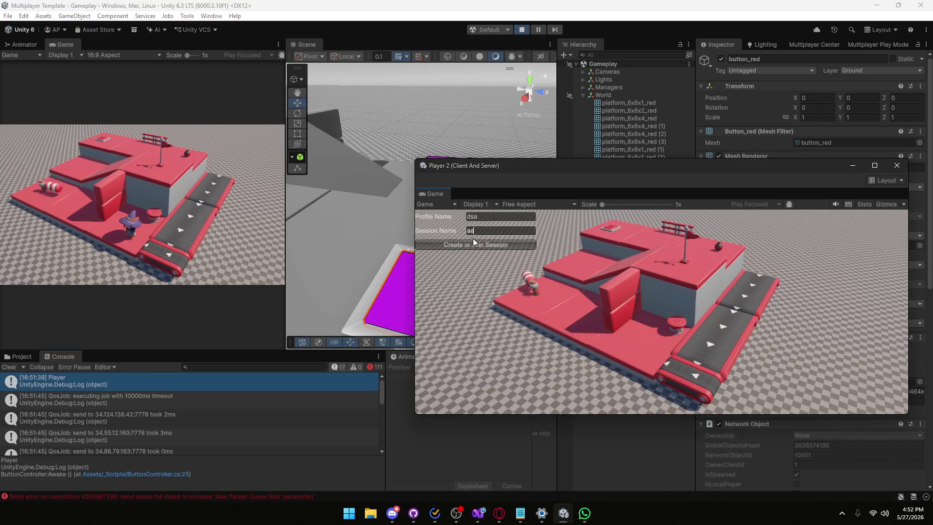
pyautogui.click(474, 243)
# - Reposition the Player 2 window and make it narrower
pyautogui.moveTo(525, 165); pyautogui.dragTo(492, 134)
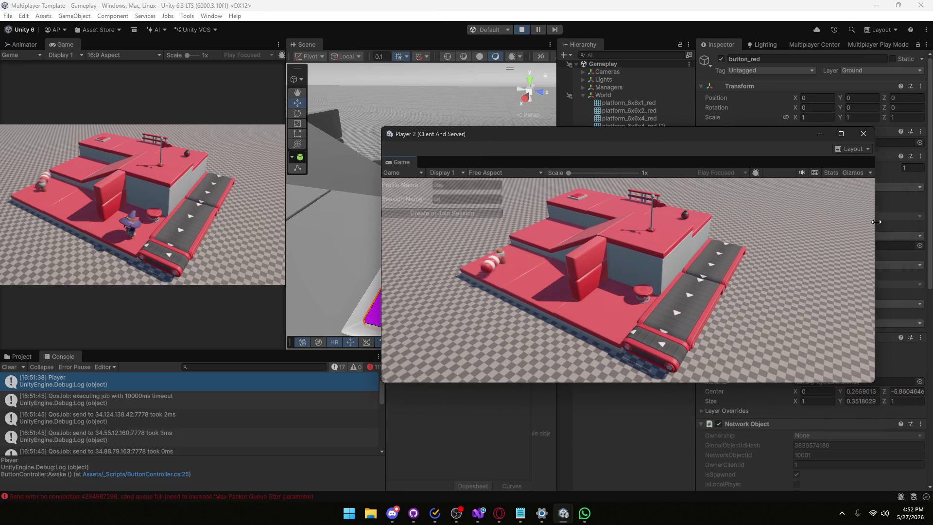
pyautogui.moveTo(876, 222); pyautogui.dragTo(806, 222)
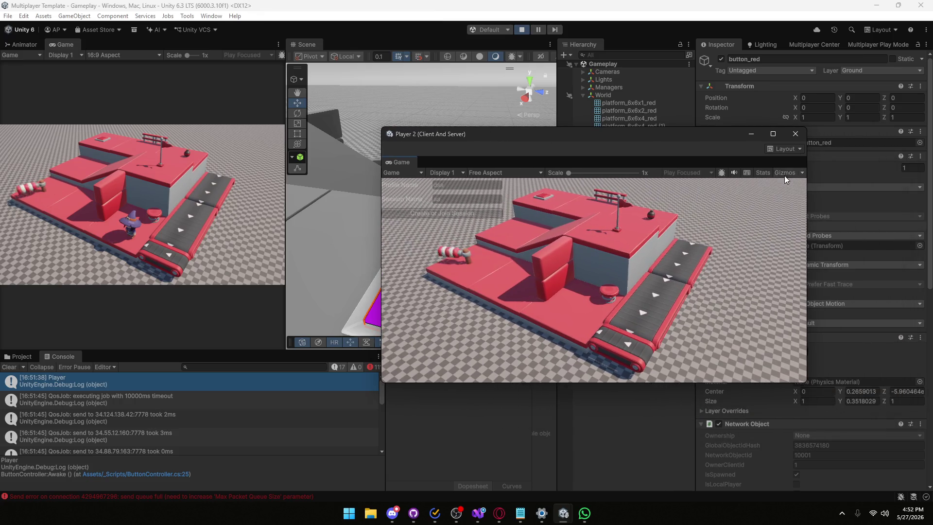
pyautogui.moveTo(583, 134); pyautogui.dragTo(638, 114)
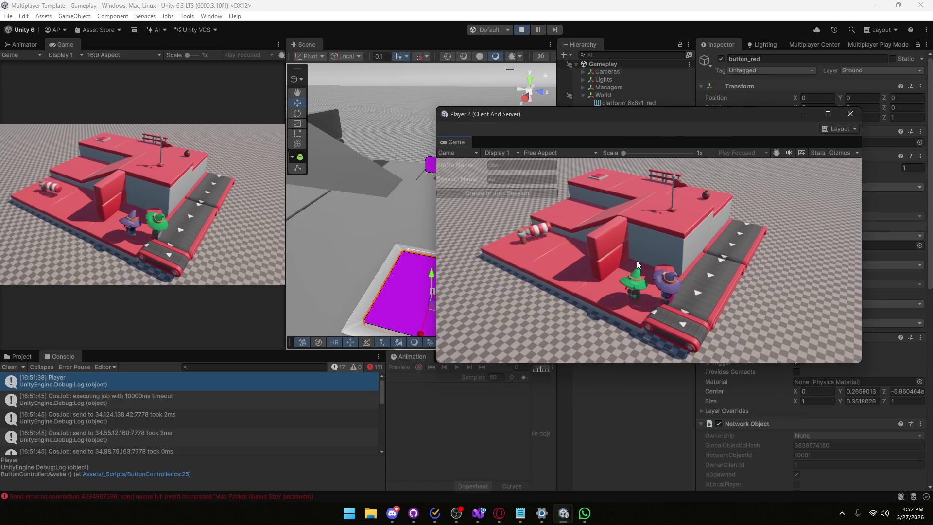
pyautogui.scroll(-5, 300, 402)
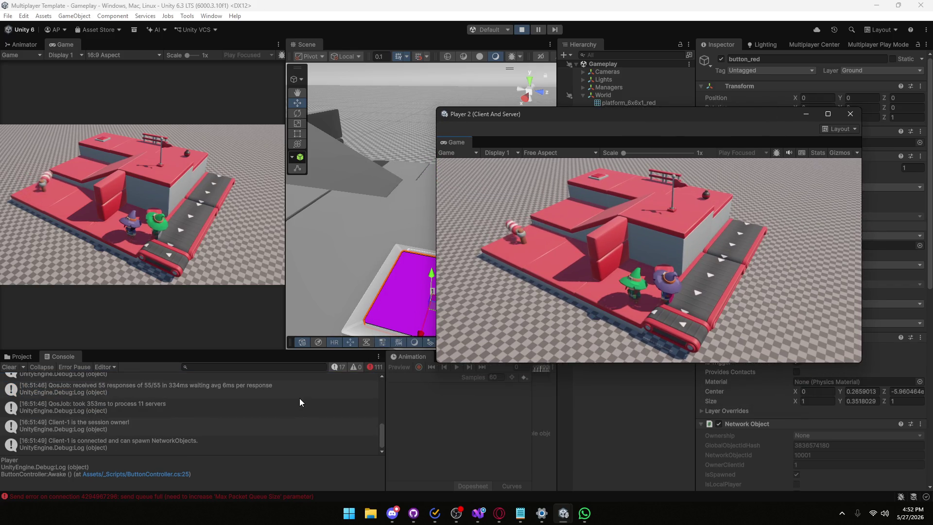
pyautogui.scroll(5, 221, 428)
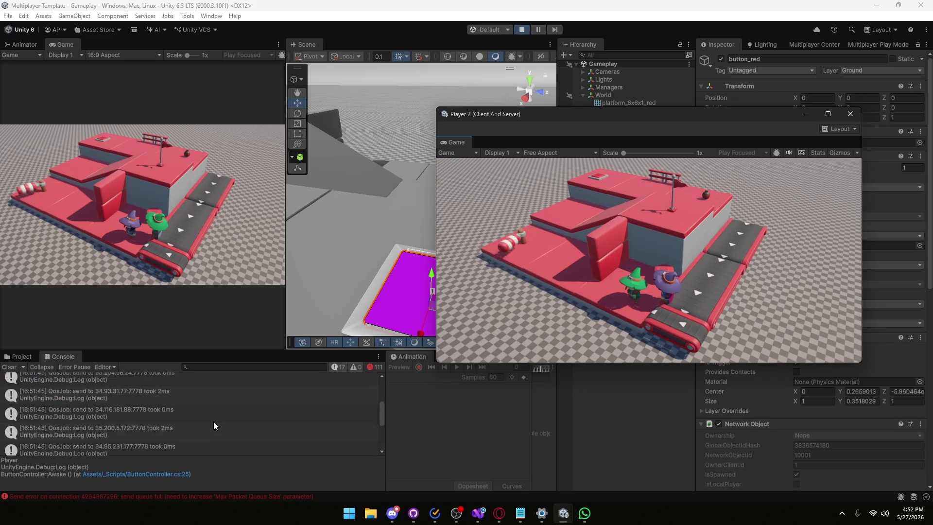
pyautogui.scroll(5, 214, 426)
# - Add a Console panel to Player 2's layout, then close Player 2 and stop Play mode
pyautogui.click(850, 128)
pyautogui.click(876, 138)
pyautogui.click(850, 195)
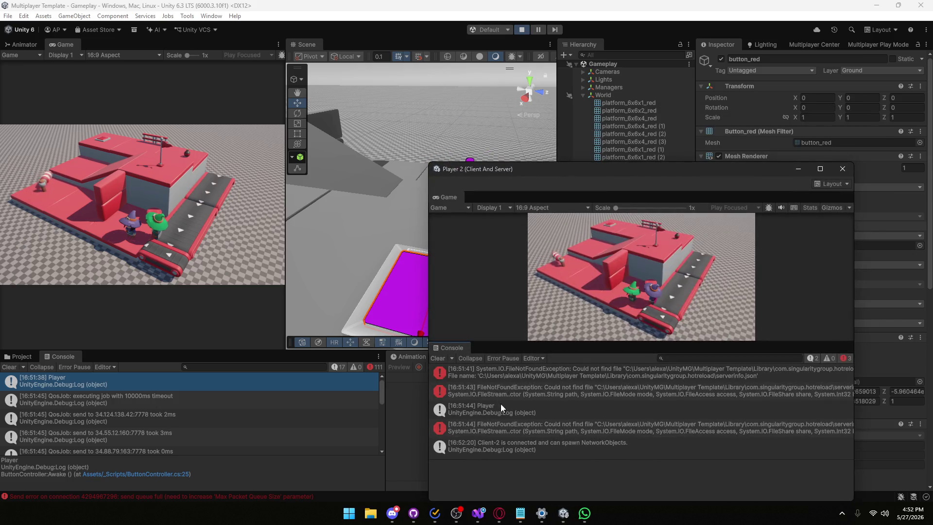
pyautogui.click(843, 169)
pyautogui.click(522, 30)
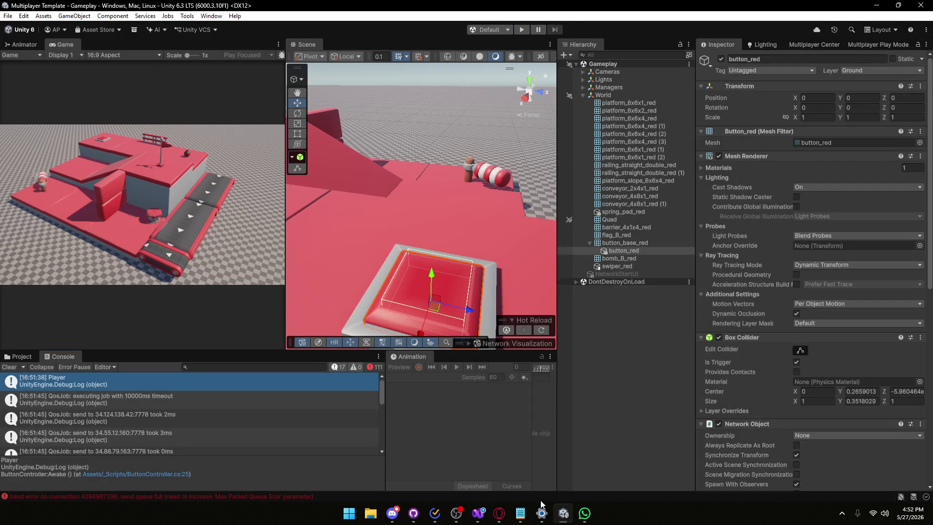
# - Declare private bool _hasExlpoded = false; above _originalScale in ButtonController
pyautogui.click(478, 513)
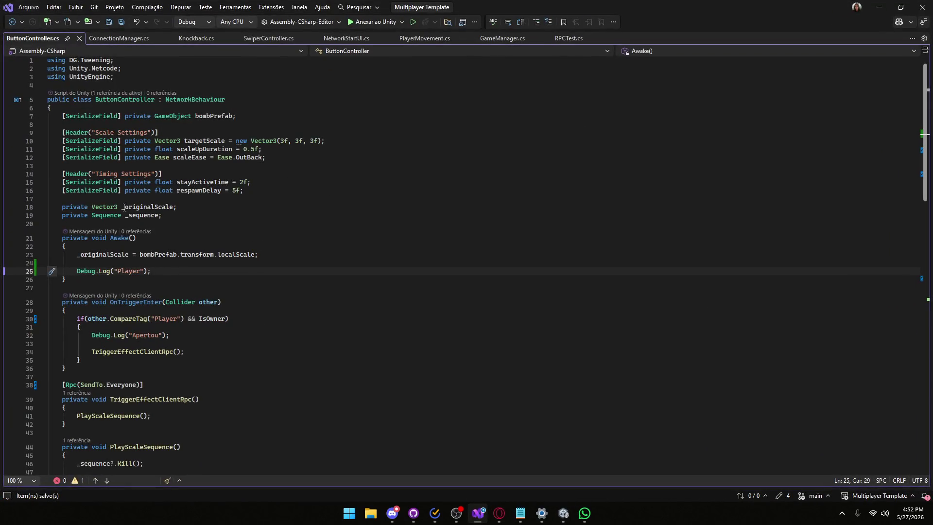
pyautogui.click(190, 205)
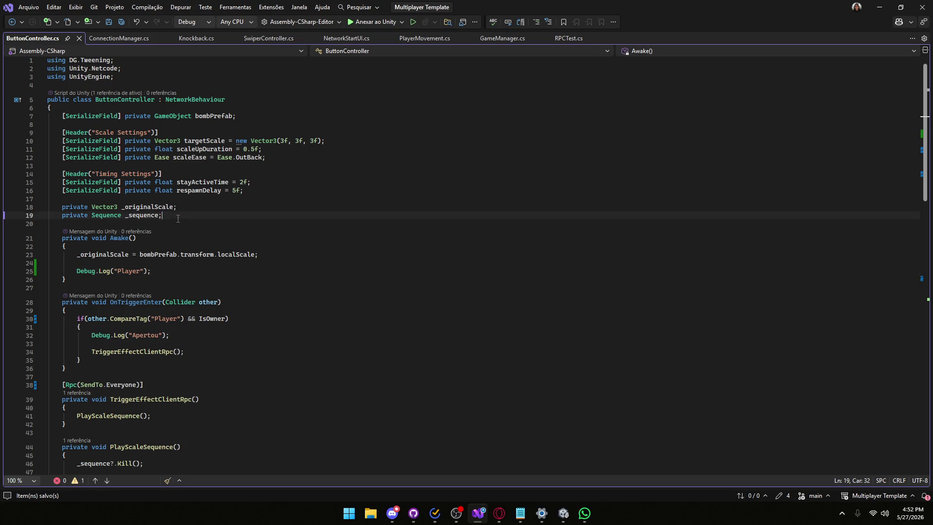
pyautogui.click(197, 198)
pyautogui.press('Return')
pyautogui.press('Return')
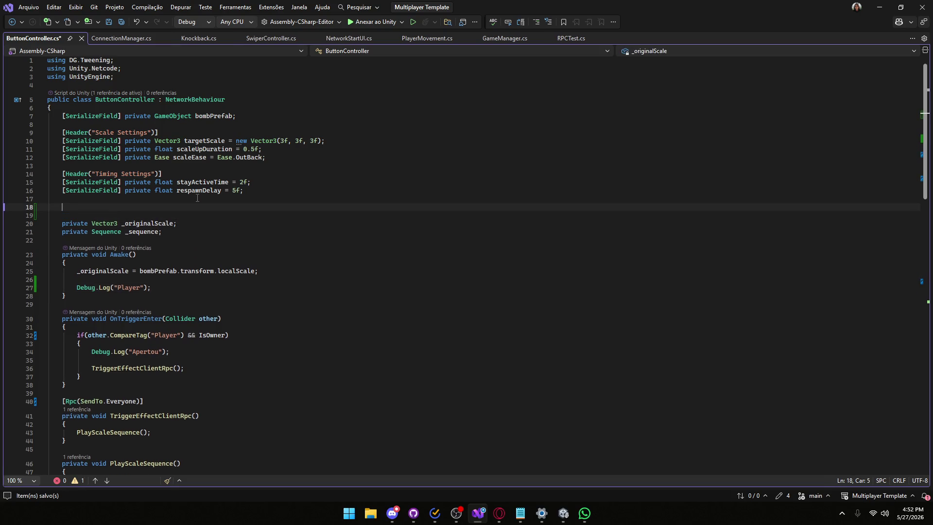
pyautogui.write('private bool _')
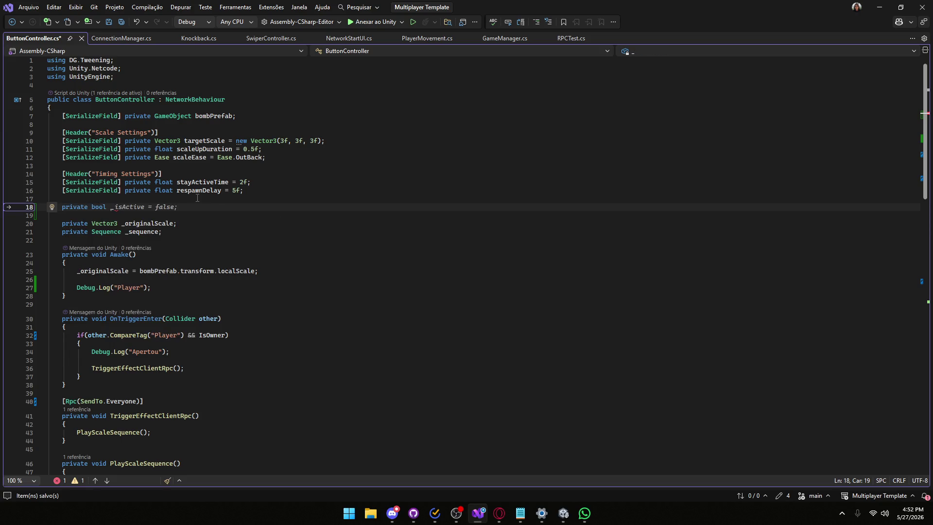
pyautogui.write('hasEx')
pyautogui.write('lpoded = false;')
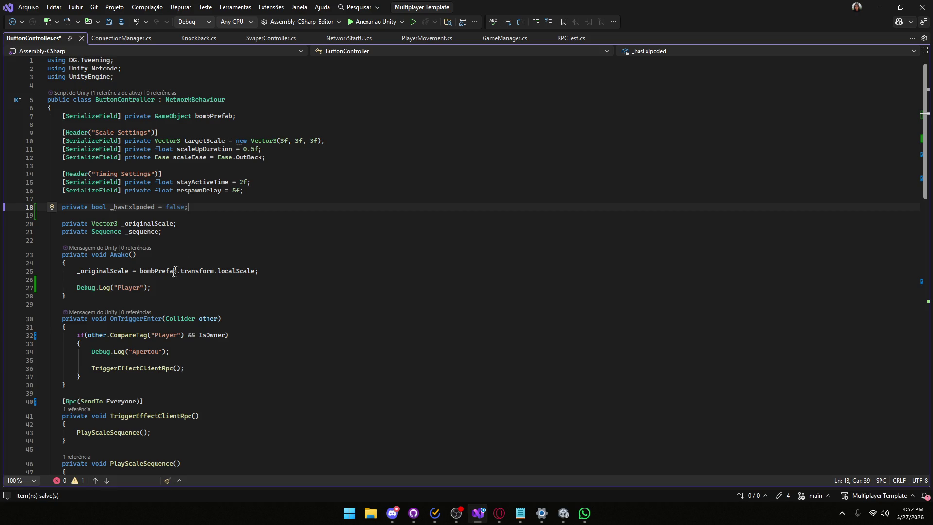
# - Delete the Debug.Log("Player") line and start an if( below the _originalScale assignment
pyautogui.moveTo(162, 287); pyautogui.dragTo(27, 290)
pyautogui.press('BackSpace')
pyautogui.press('BackSpace')
pyautogui.press('BackSpace')
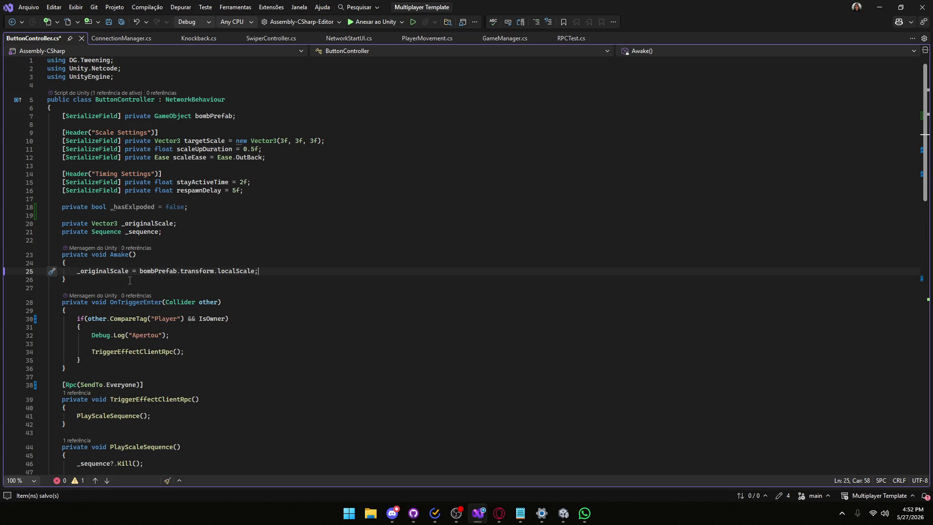
pyautogui.scroll(-17, 130, 281)
pyautogui.scroll(15, 130, 280)
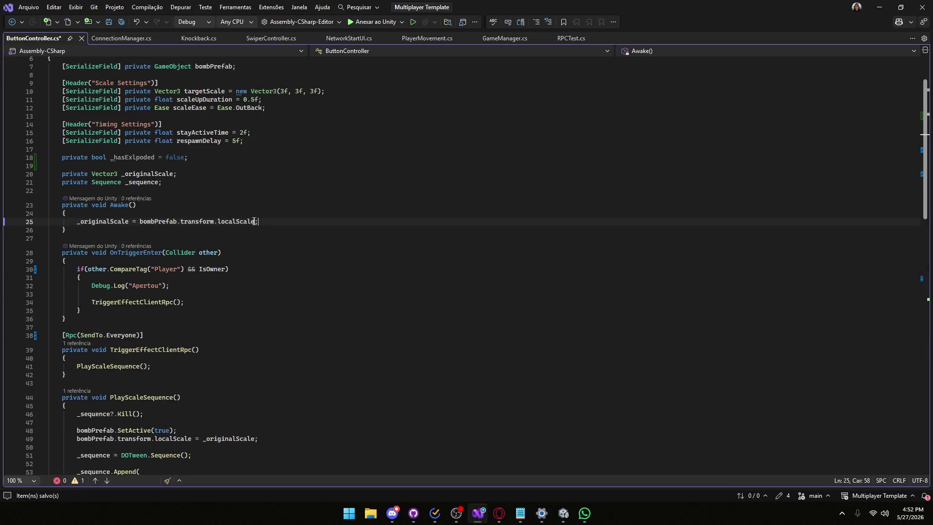
pyautogui.scroll(-7, 189, 234)
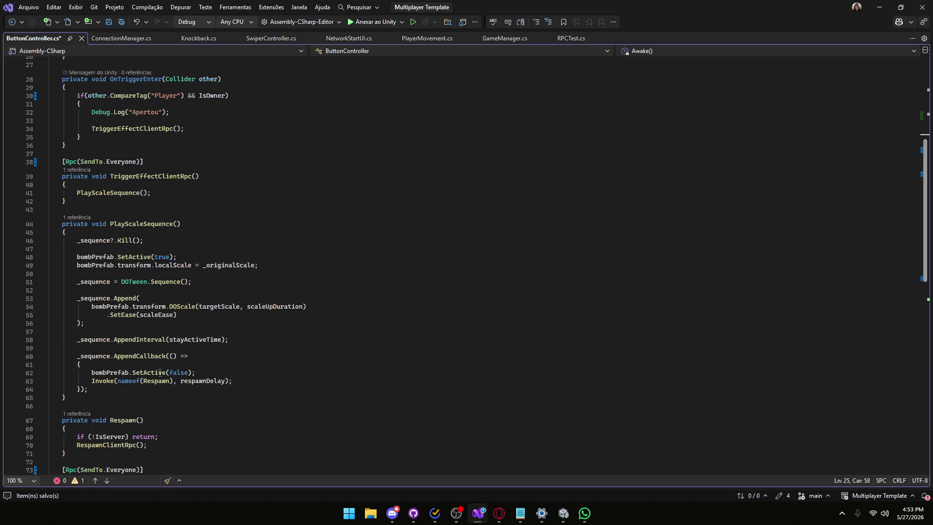
pyautogui.scroll(8, 172, 350)
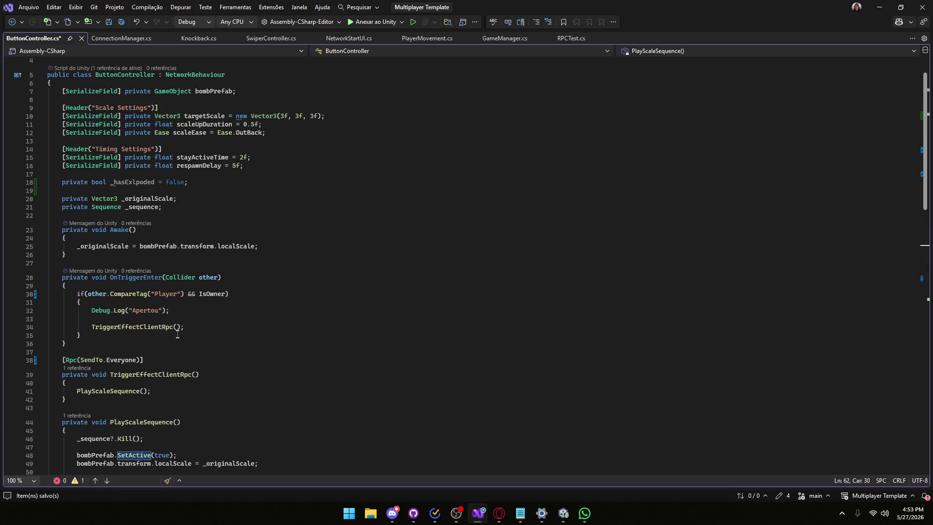
pyautogui.click(262, 245)
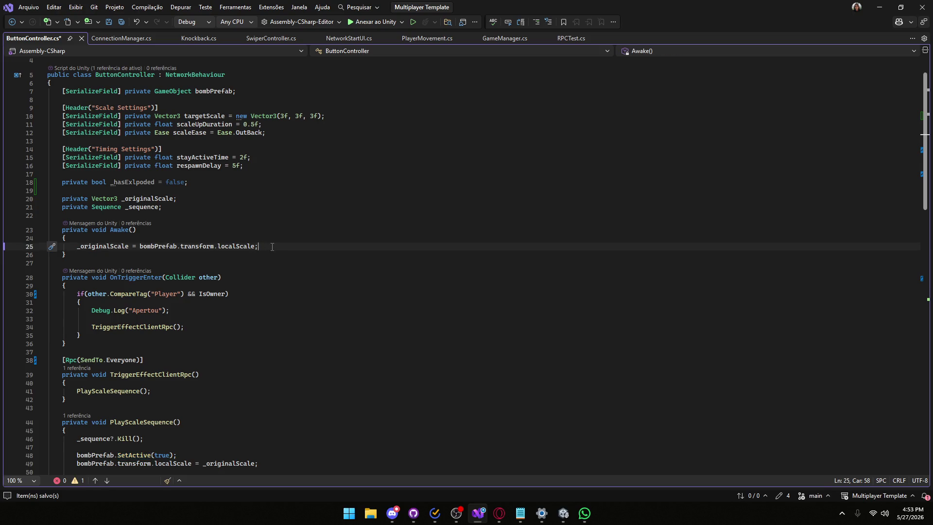
pyautogui.press('Return')
pyautogui.press('Return')
pyautogui.write('if(')
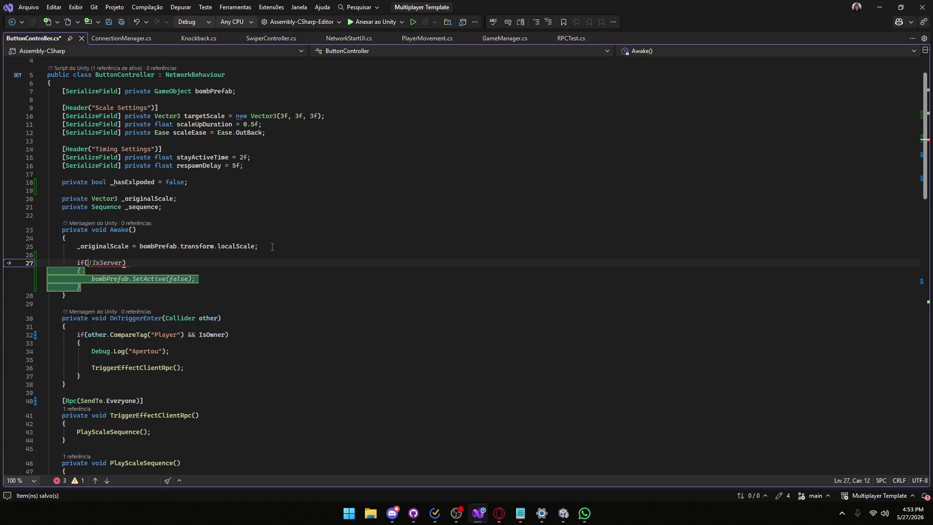
# - Use the flag as the if condition, correcting its spelling to _hasExploded in both places
pyautogui.write('_')
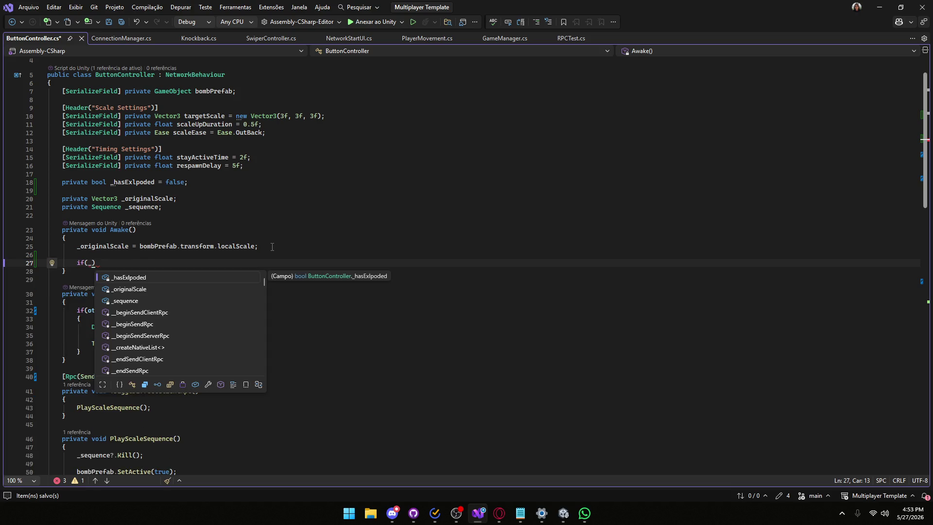
pyautogui.press('Tab')
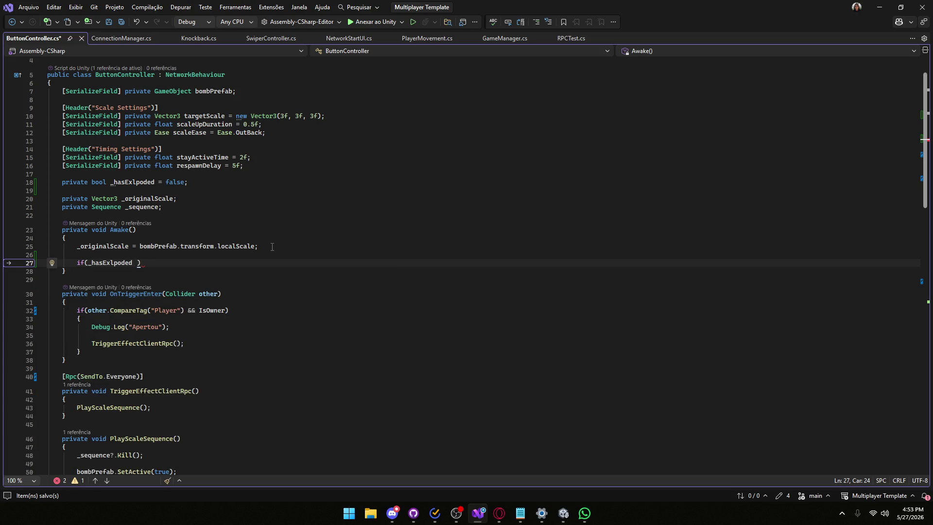
pyautogui.click(137, 176)
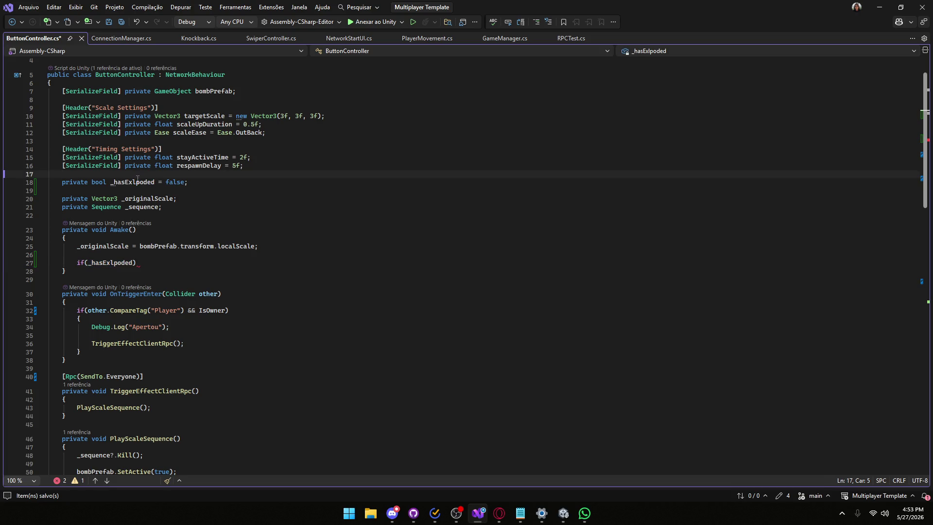
pyautogui.moveTo(141, 185)
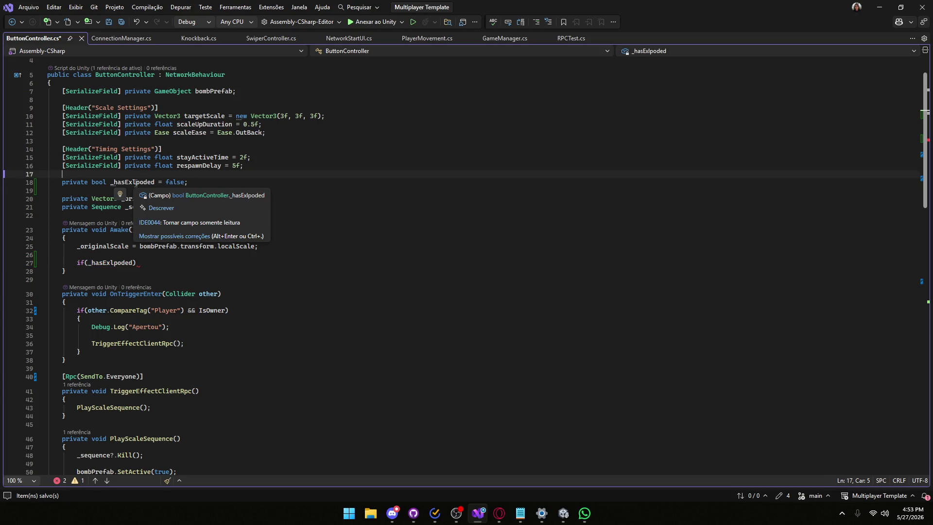
pyautogui.click(136, 183)
pyautogui.press('BackSpace')
pyautogui.write('l')
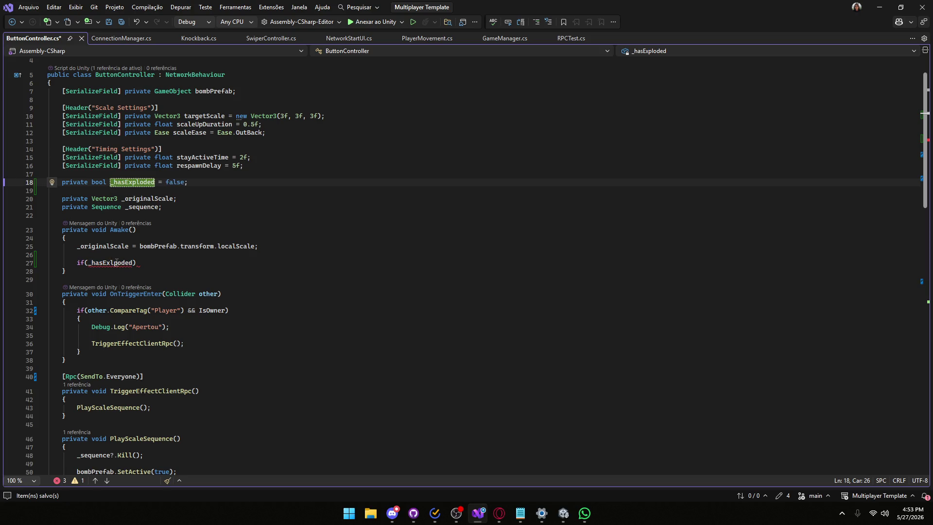
pyautogui.click(121, 263)
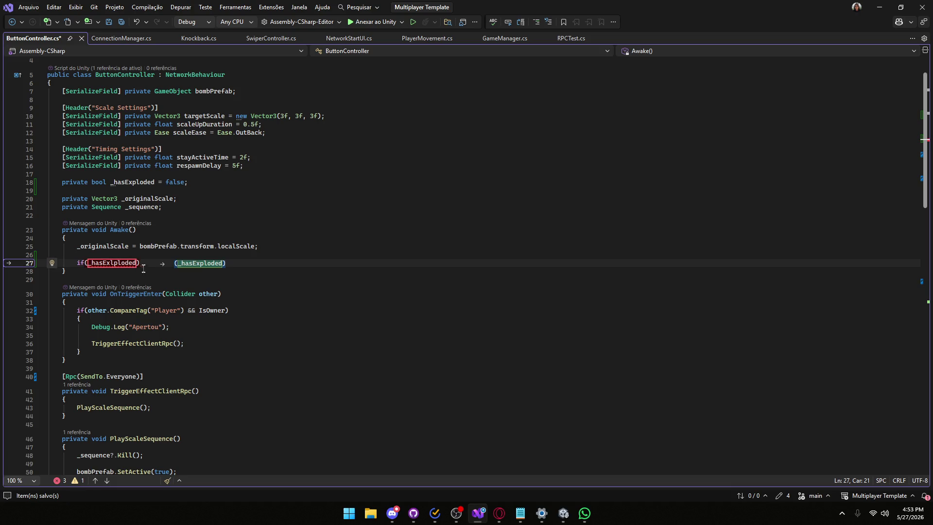
pyautogui.click(247, 271)
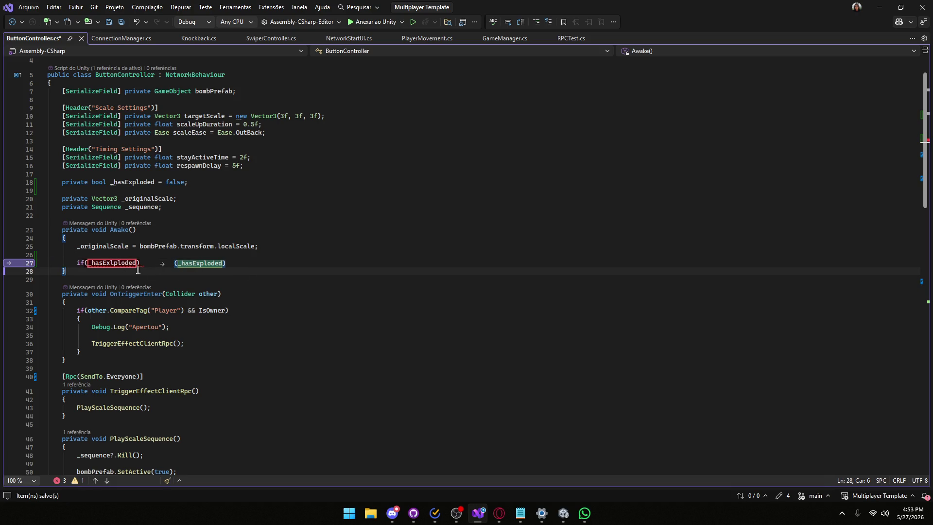
pyautogui.press('Tab')
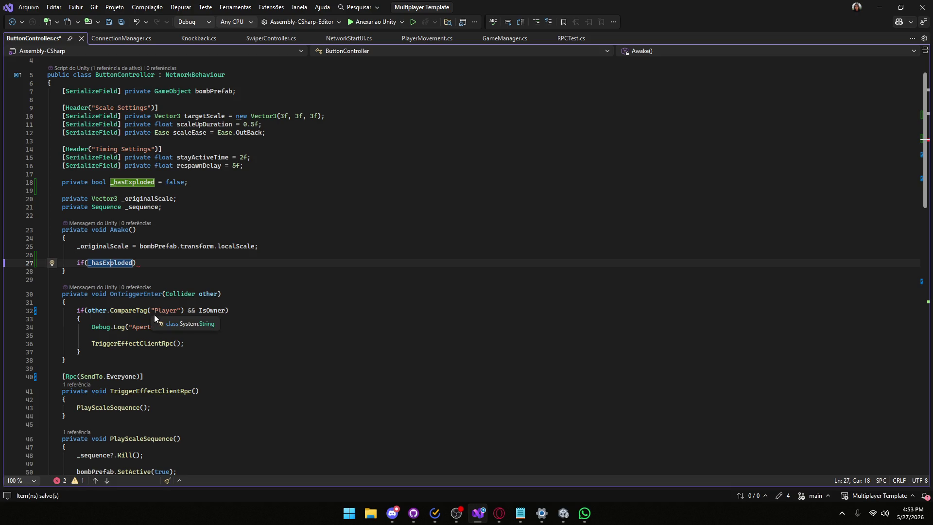
# - Give the if a block that calls bombPrefab.SetActive(false)
pyautogui.click(143, 263)
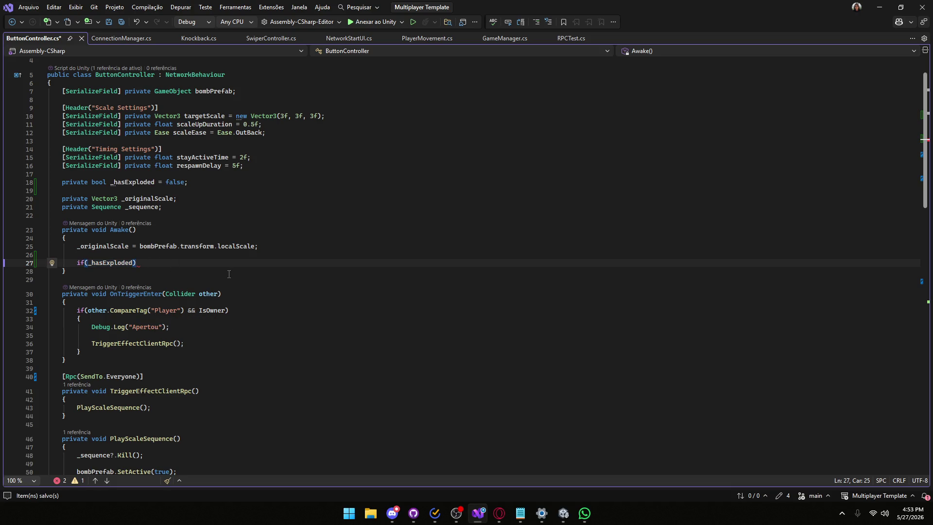
pyautogui.write('{')
pyautogui.press('Return')
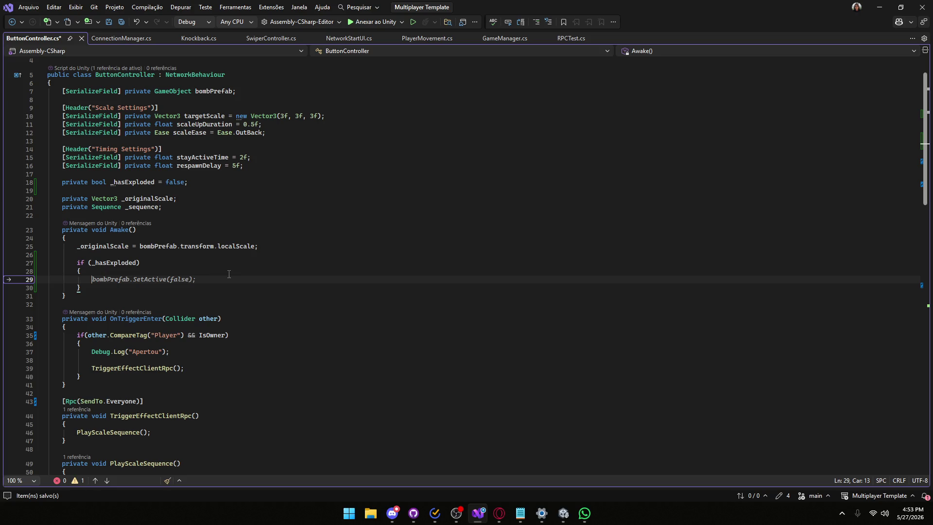
pyautogui.press('Tab')
pyautogui.scroll(-7, 145, 276)
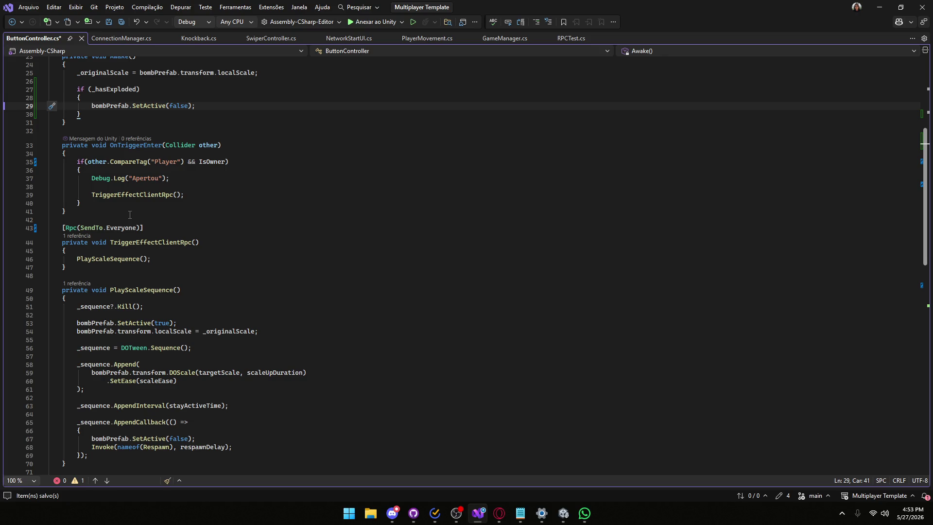
# - Set _hasExploded to true right after the bomb is hidden
pyautogui.scroll(-6, 136, 218)
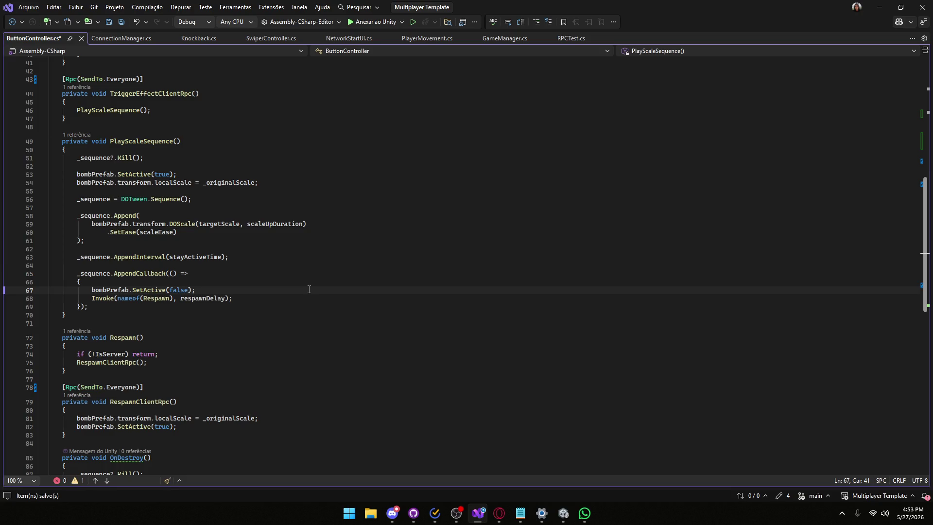
pyautogui.press('Return')
pyautogui.write('_')
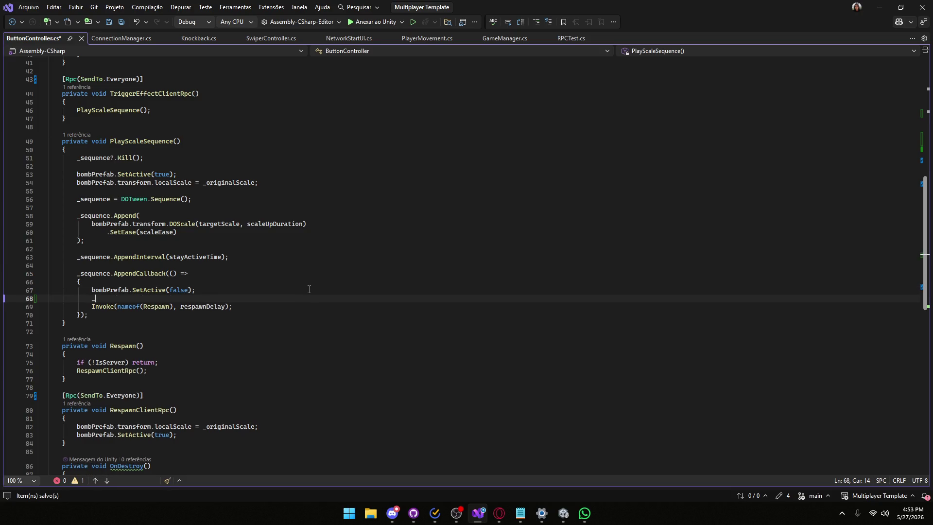
pyautogui.write('hasExploded')
pyautogui.press('Tab')
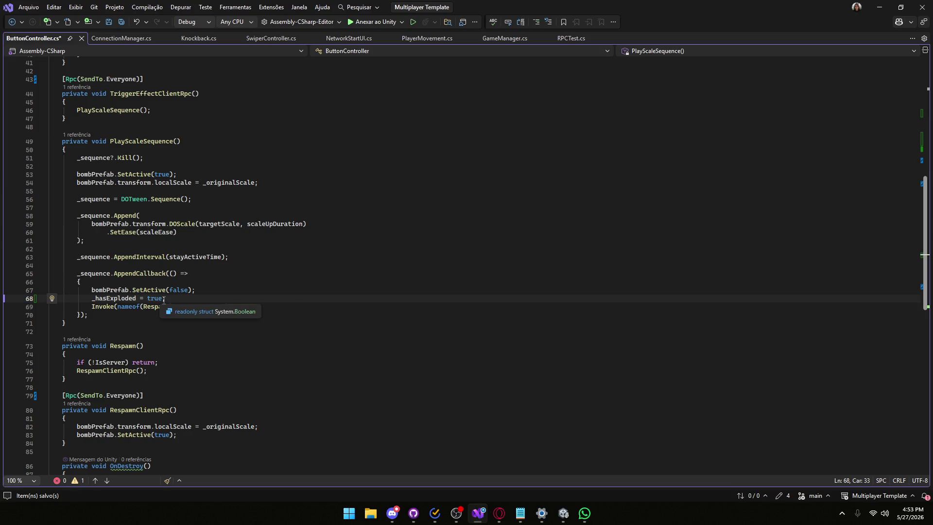
# - Add _hasExploded = false; right after the bomb reactivation line in PlayScaleSequence
pyautogui.scroll(7, 174, 247)
pyautogui.scroll(-2, 174, 248)
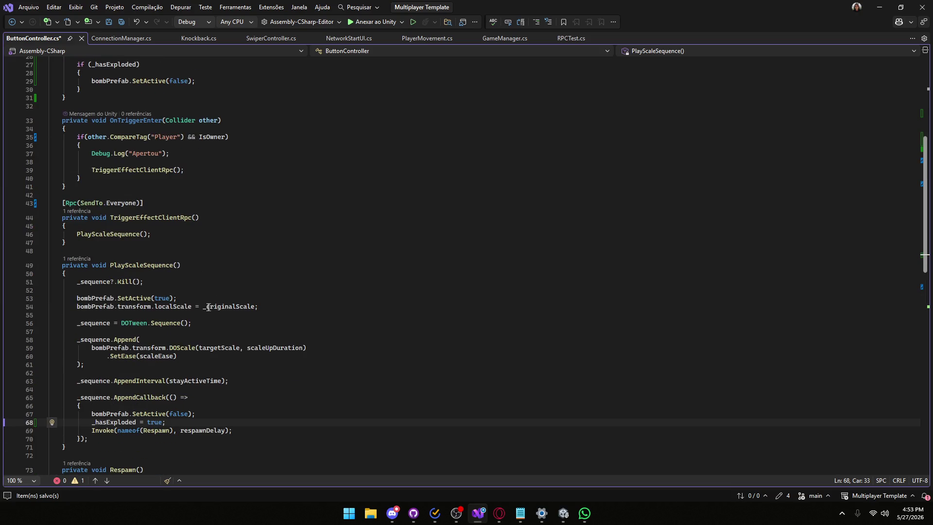
pyautogui.click(188, 297)
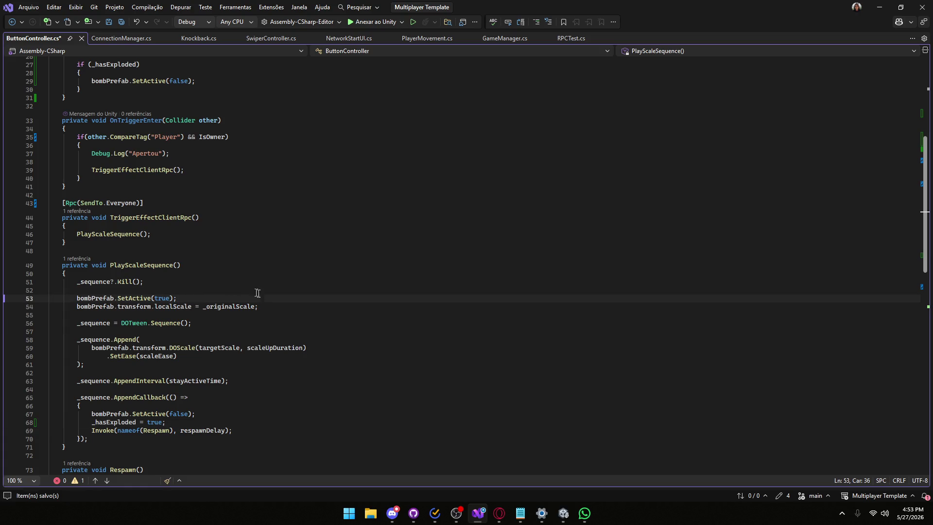
pyautogui.press('Return')
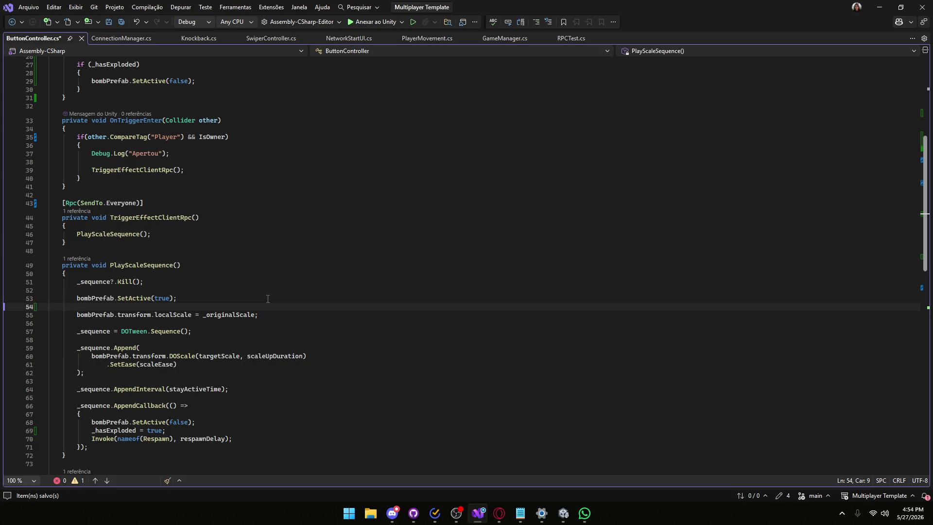
pyautogui.write('_has')
pyautogui.press('Tab')
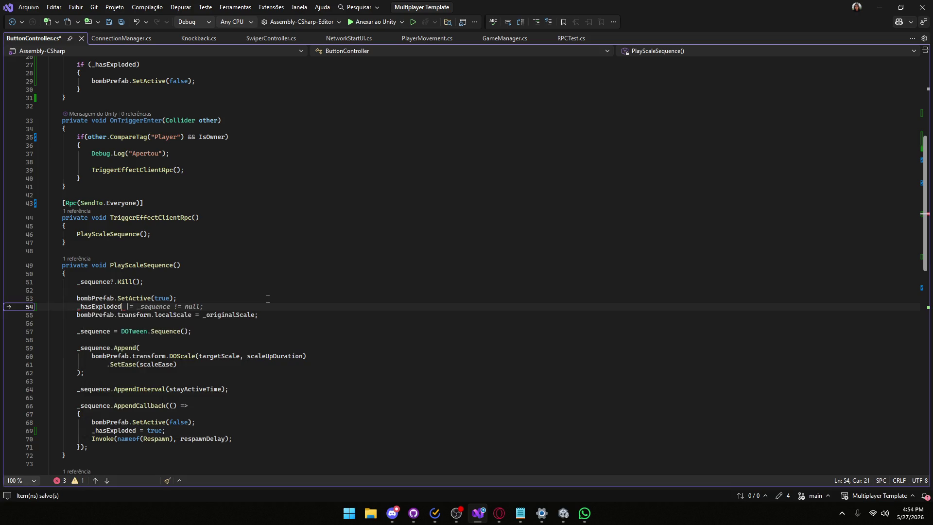
pyautogui.write('= false')
pyautogui.write(';')
# - Save the button script, move Player 2 out of view in Unity, and start Play mode
pyautogui.hotkey('ctrl', 's')
pyautogui.click(879, 7)
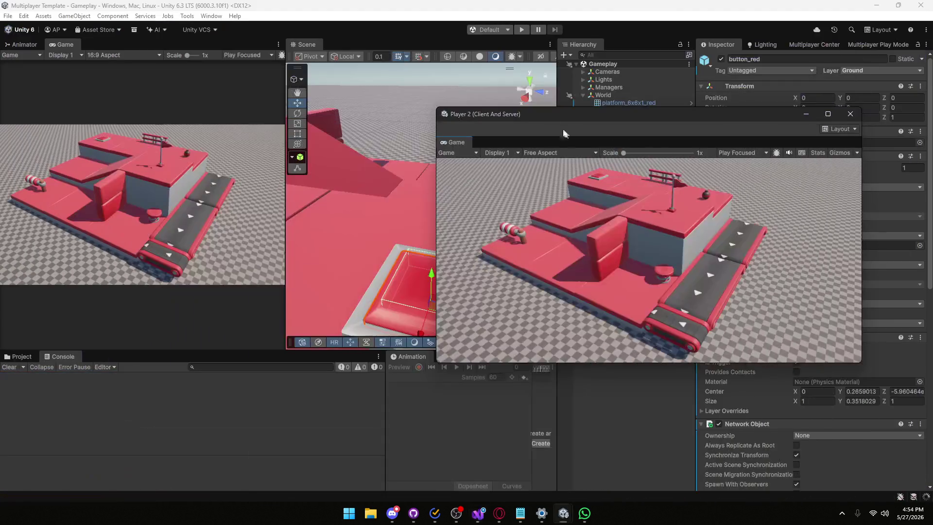
pyautogui.click(806, 115)
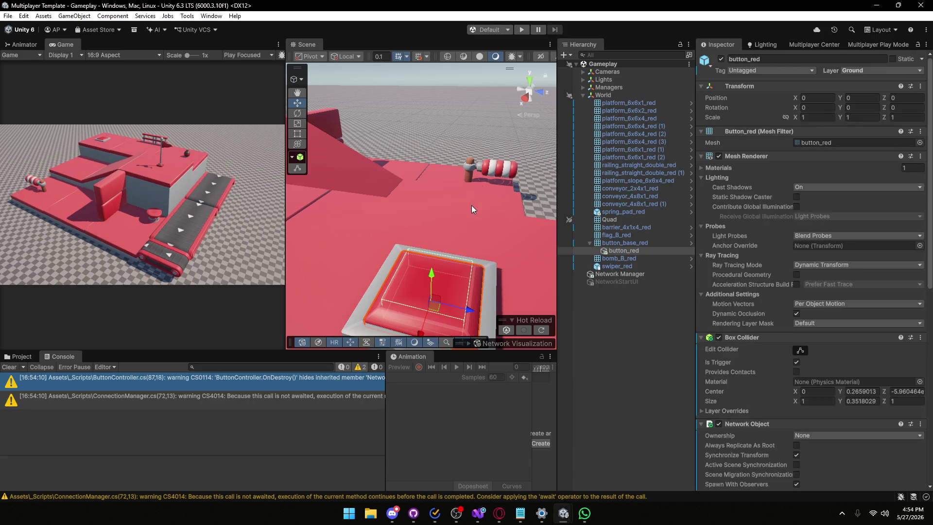
pyautogui.click(524, 28)
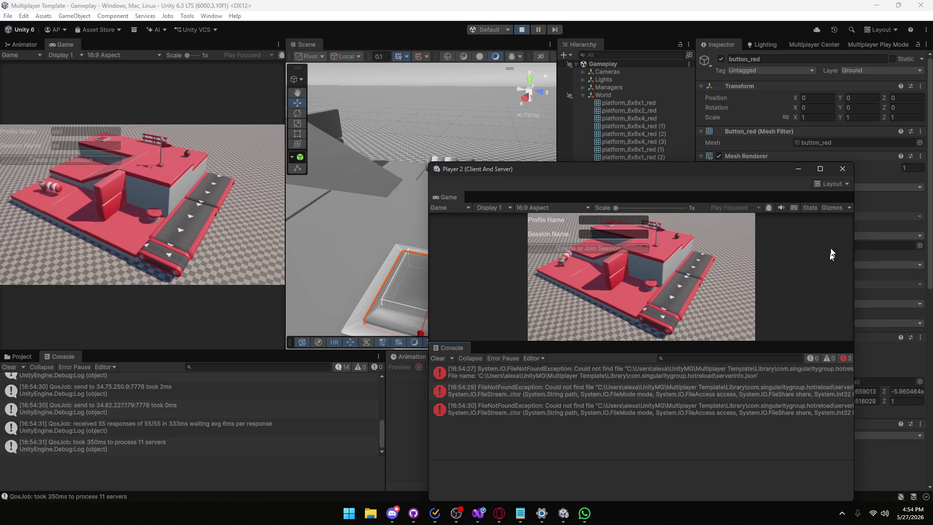
pyautogui.click(832, 184)
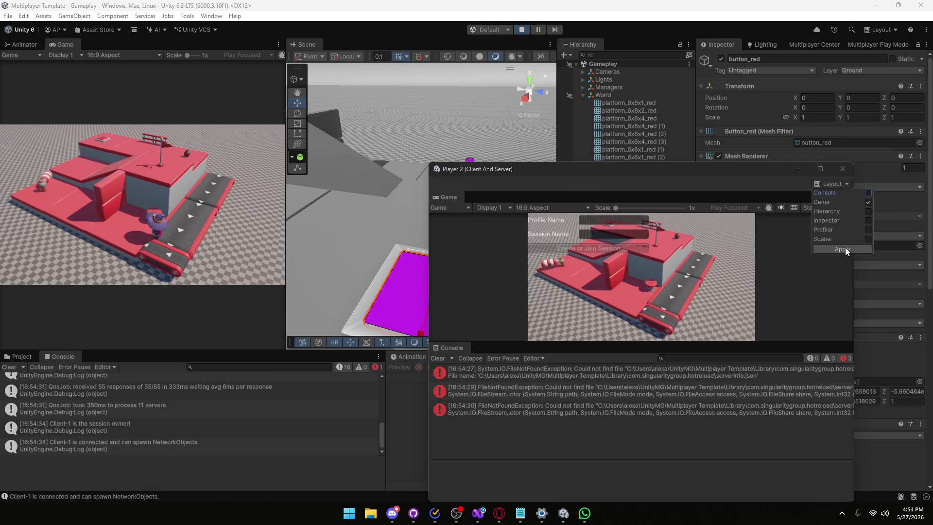
# - Apply the Game-only layout in Player 2 and join the session 'ea'
pyautogui.click(842, 249)
pyautogui.click(512, 180)
pyautogui.write('ea')
pyautogui.click(516, 193)
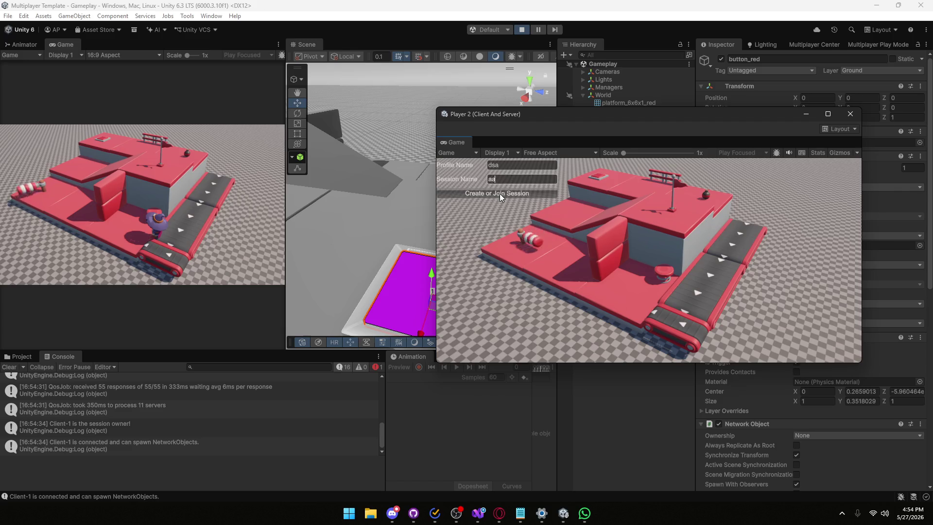
# - Close the Player 2 window and uncheck Player 2 in Multiplayer Play Mode
pyautogui.moveTo(572, 115)
pyautogui.mouseDown()
pyautogui.moveTo(704, 147)
pyautogui.moveTo(589, 180)
pyautogui.moveTo(587, 121)
pyautogui.mouseUp()
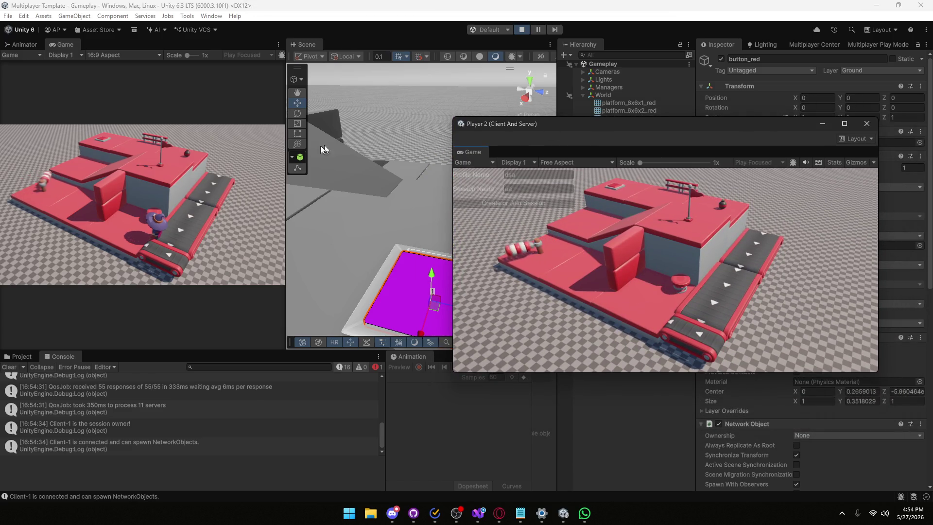
pyautogui.click(184, 200)
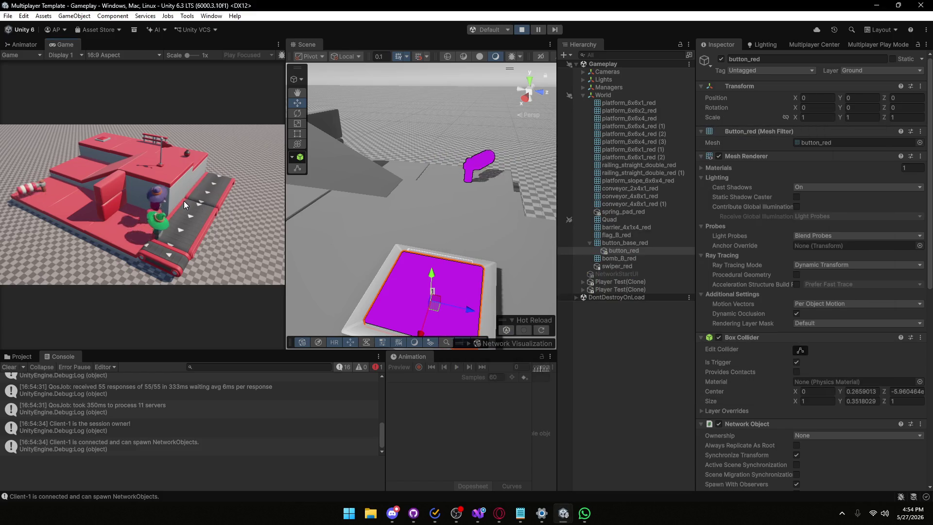
pyautogui.moveTo(548, 514)
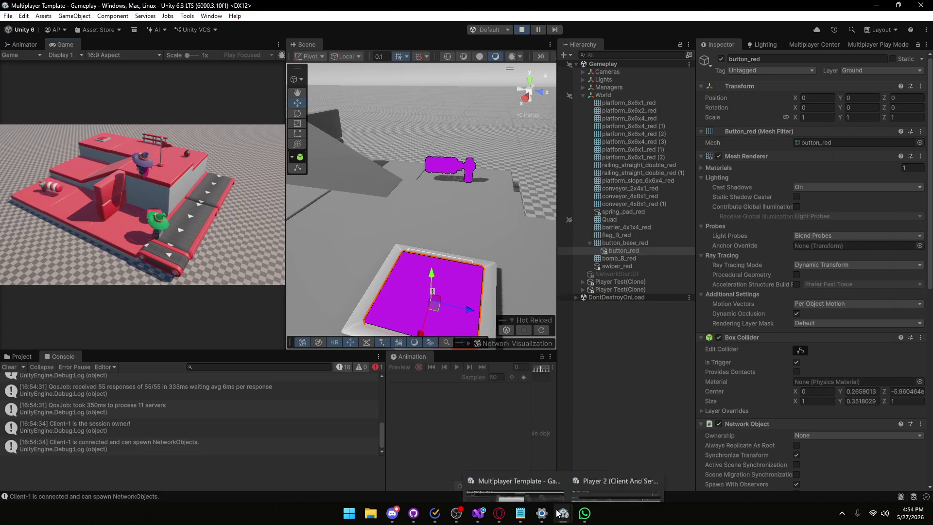
pyautogui.click(619, 464)
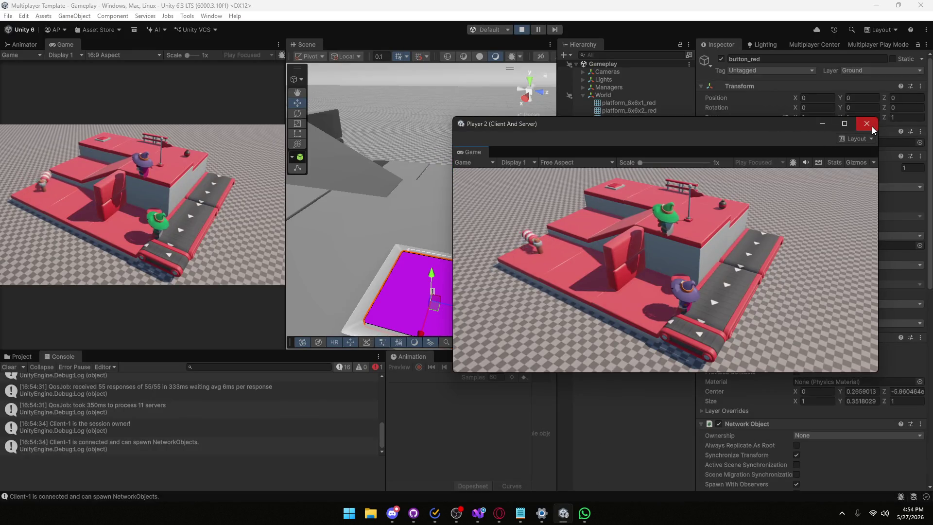
pyautogui.click(866, 124)
pyautogui.click(869, 47)
pyautogui.click(704, 124)
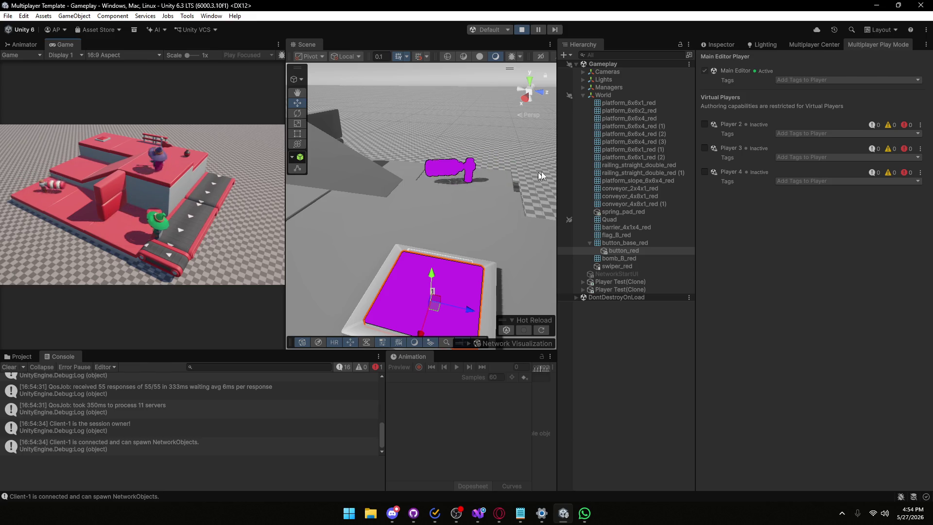
# - Reactivate Player 2 as a virtual player in Multiplayer Play Mode
pyautogui.click(704, 124)
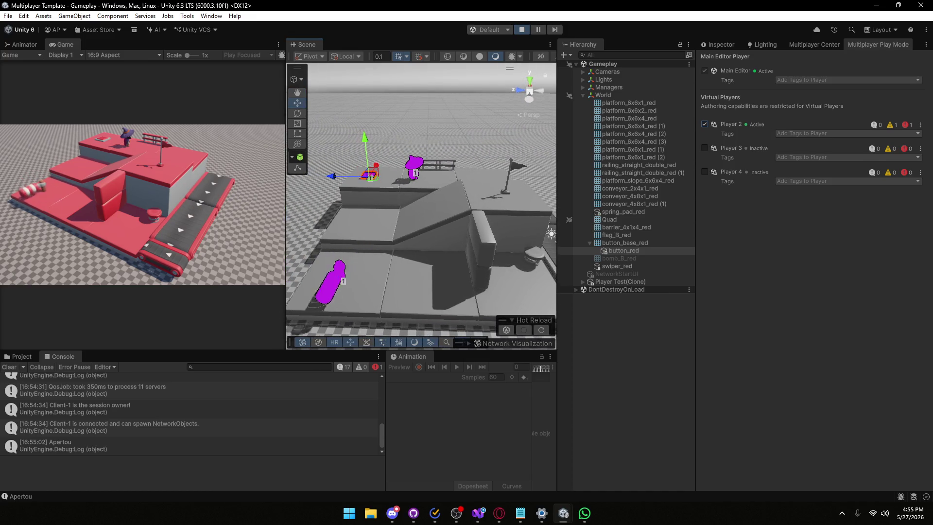
pyautogui.click(512, 322)
pyautogui.click(511, 333)
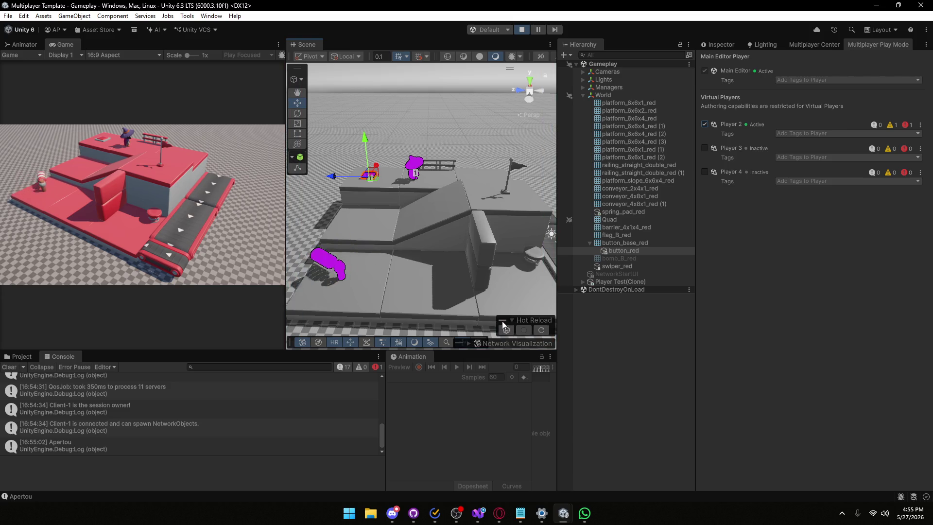
pyautogui.click(512, 323)
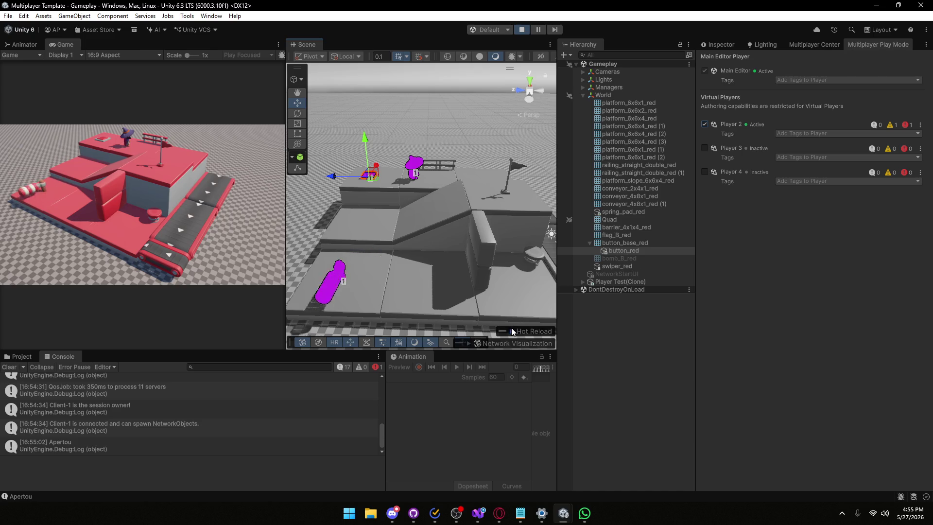
pyautogui.click(513, 330)
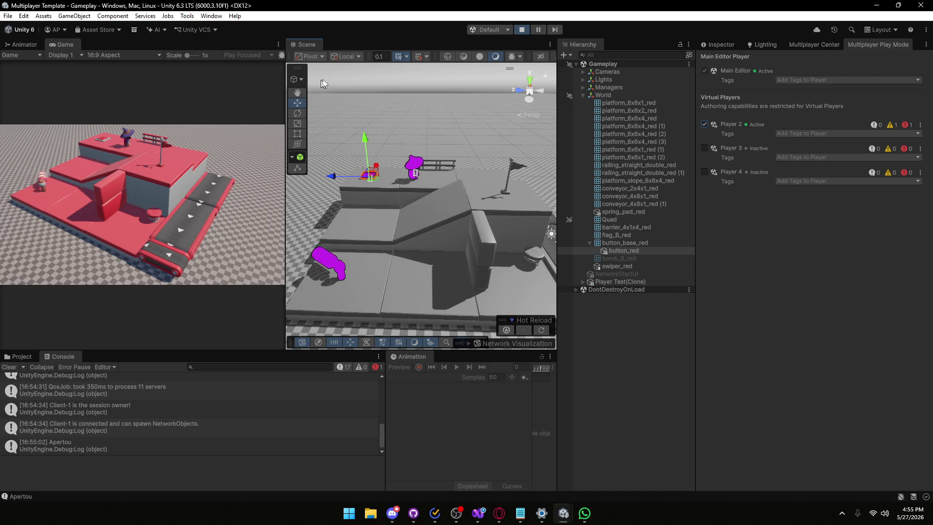
pyautogui.click(297, 80)
pyautogui.click(301, 95)
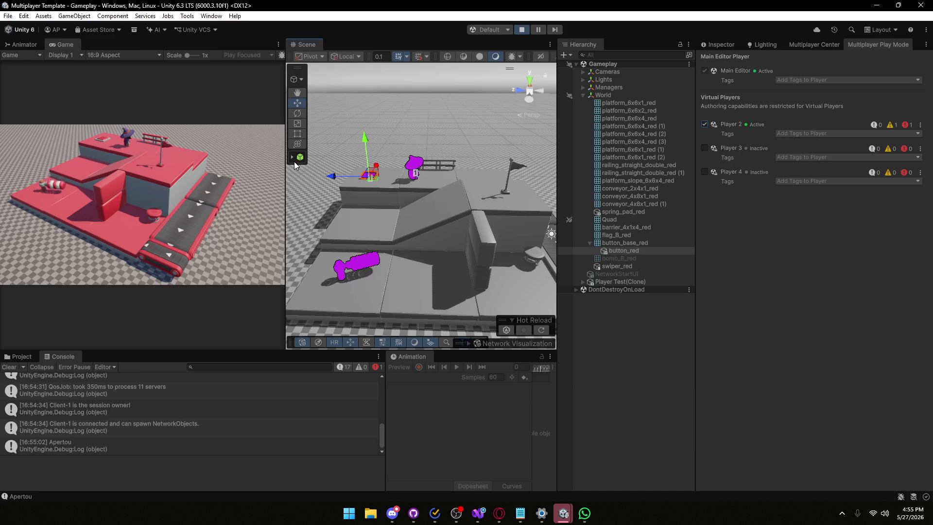
# - Join Player 2 to the session 'aa' and position its window beside the scene
pyautogui.moveTo(564, 513)
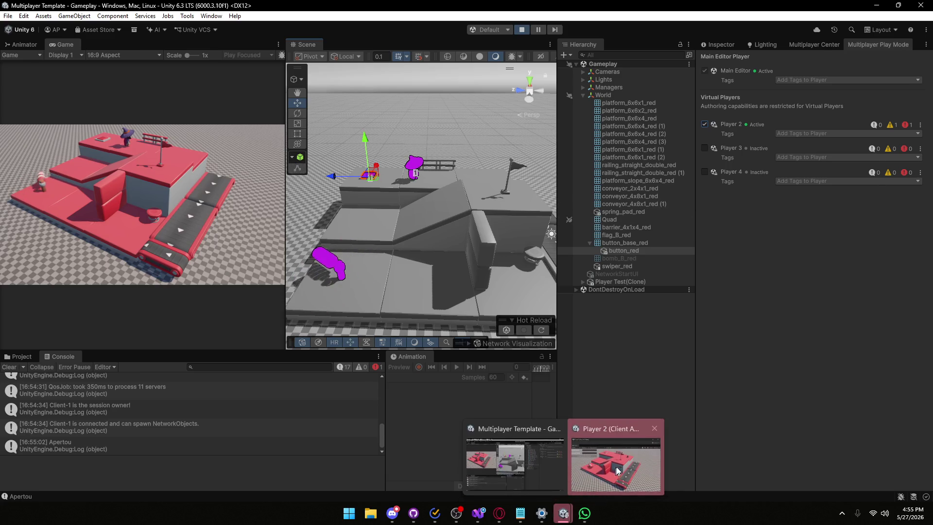
pyautogui.click(616, 470)
pyautogui.click(514, 189)
pyautogui.write('aa')
pyautogui.click(514, 203)
pyautogui.moveTo(578, 135); pyautogui.dragTo(705, 106)
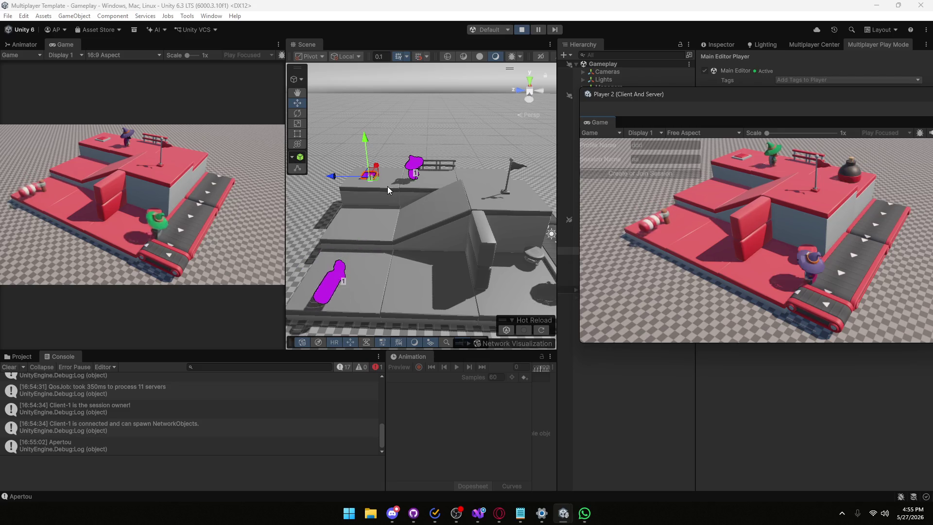
pyautogui.moveTo(678, 103)
pyautogui.mouseDown()
pyautogui.moveTo(743, 106)
pyautogui.moveTo(719, 107)
pyautogui.mouseUp()
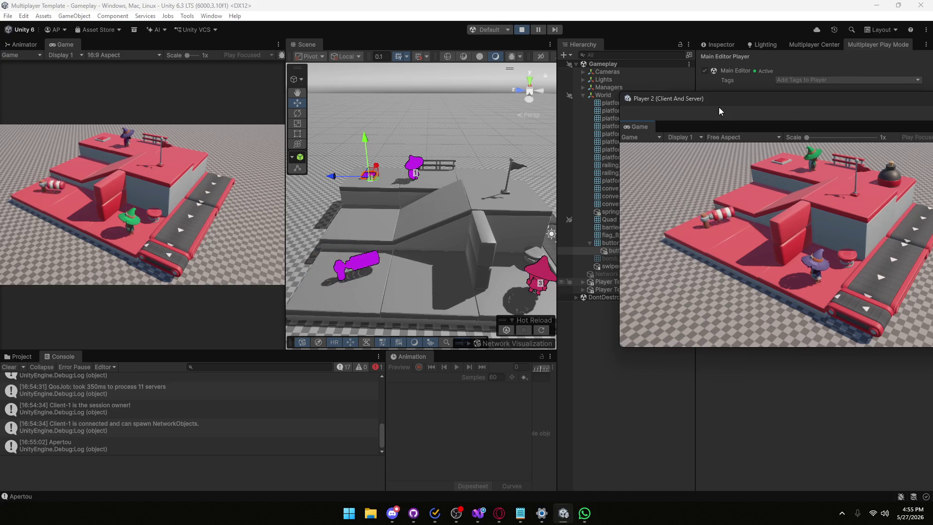
pyautogui.moveTo(733, 99); pyautogui.dragTo(500, 81)
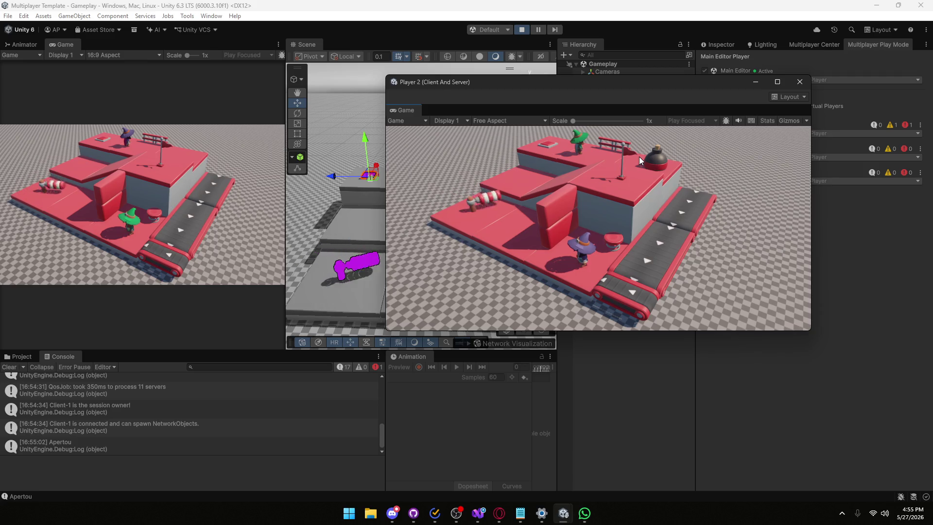
# - Stop the running game and close the Player 2 window
pyautogui.click(810, 92)
pyautogui.click(521, 31)
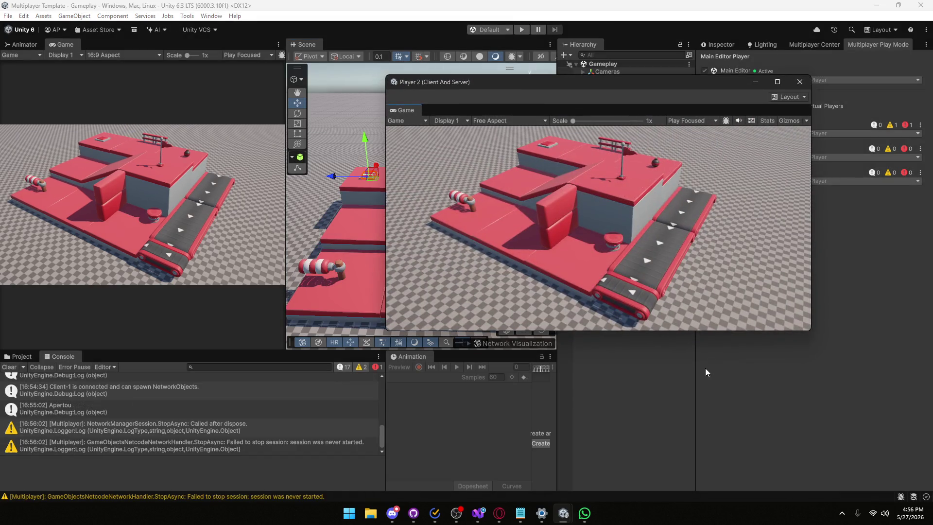
pyautogui.click(800, 82)
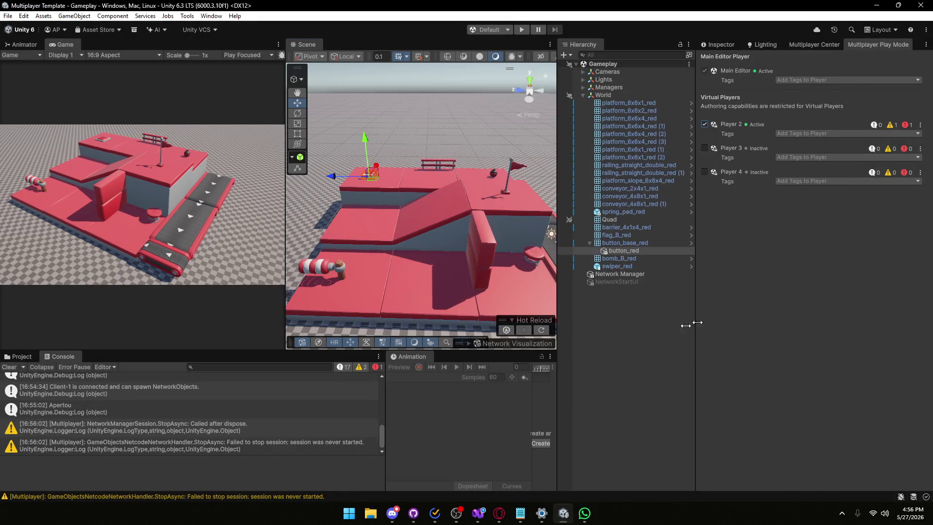
pyautogui.click(472, 517)
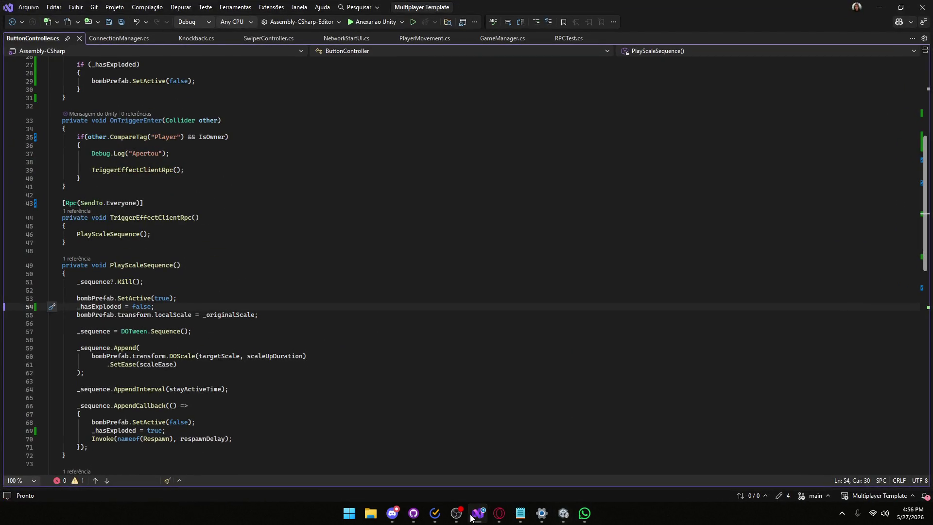
pyautogui.scroll(8, 276, 275)
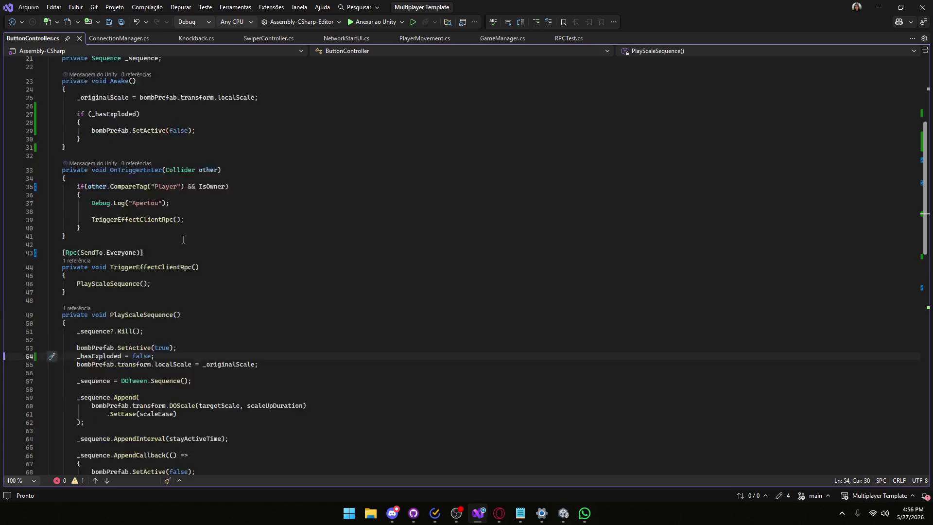
pyautogui.scroll(1, 183, 239)
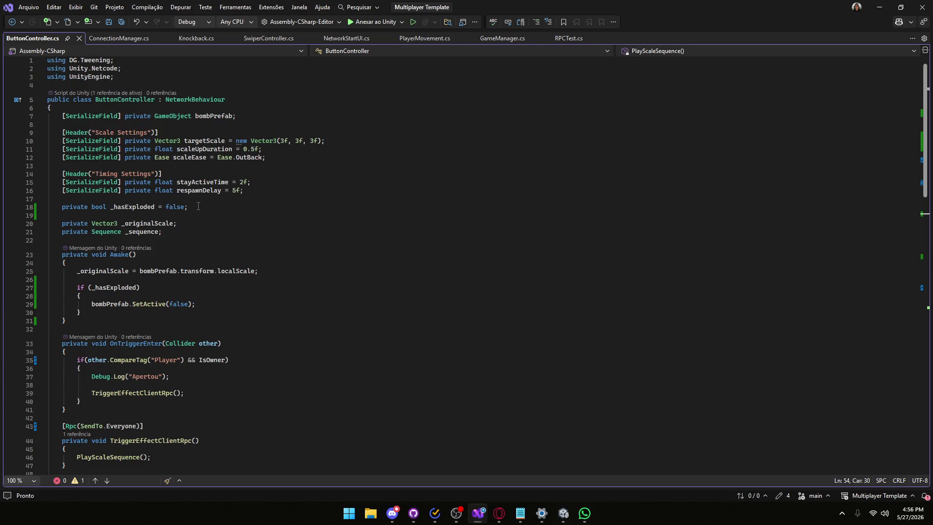
pyautogui.moveTo(199, 206); pyautogui.dragTo(4, 210)
pyautogui.press('BackSpace')
pyautogui.press('BackSpace')
pyautogui.press('BackSpace')
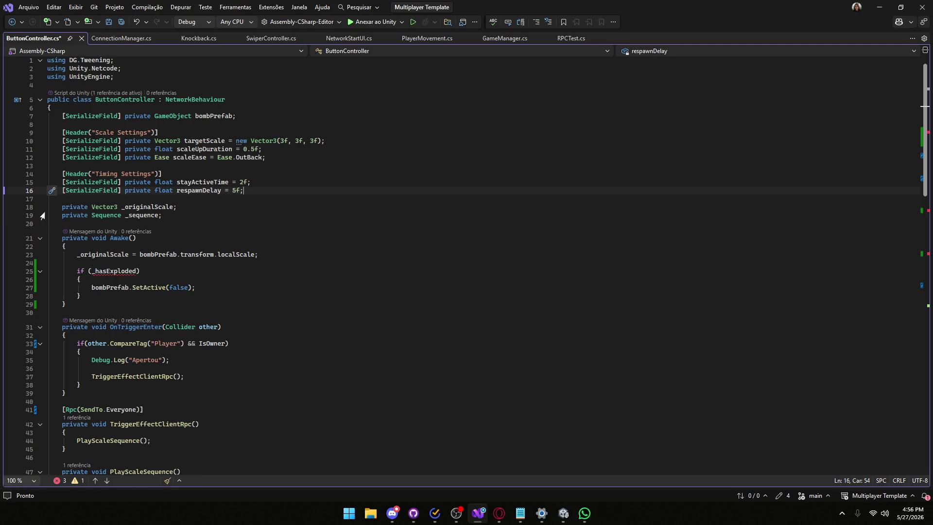
pyautogui.moveTo(99, 295); pyautogui.dragTo(44, 271)
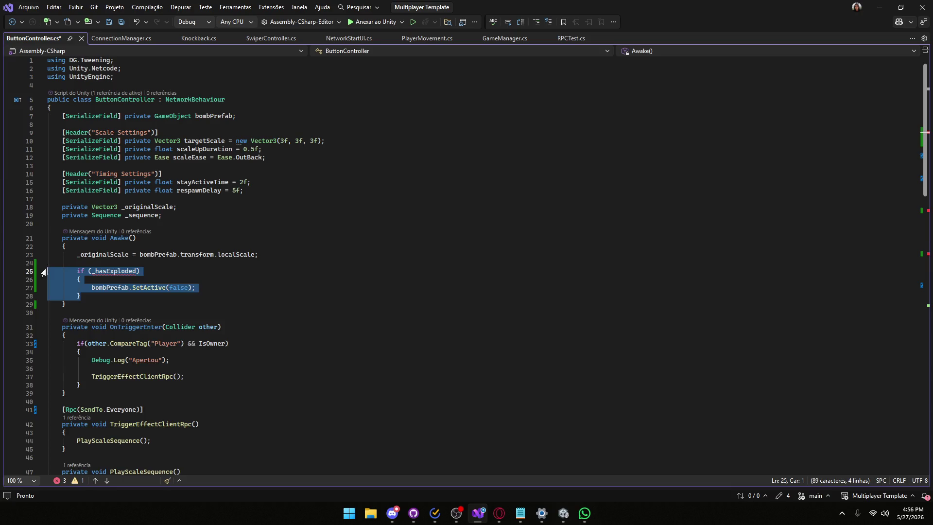
pyautogui.press('BackSpace')
pyautogui.press('BackSpace')
pyautogui.scroll(-7, 145, 273)
pyautogui.moveTo(168, 297); pyautogui.dragTo(51, 296)
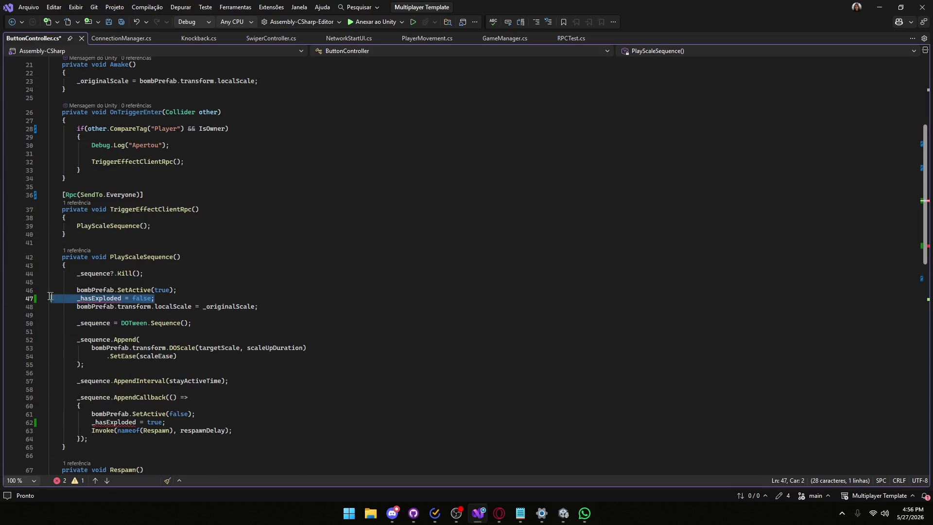
pyautogui.press('BackSpace')
pyautogui.press('BackSpace')
pyautogui.moveTo(177, 414); pyautogui.dragTo(49, 413)
pyautogui.press('BackSpace')
pyautogui.press('BackSpace')
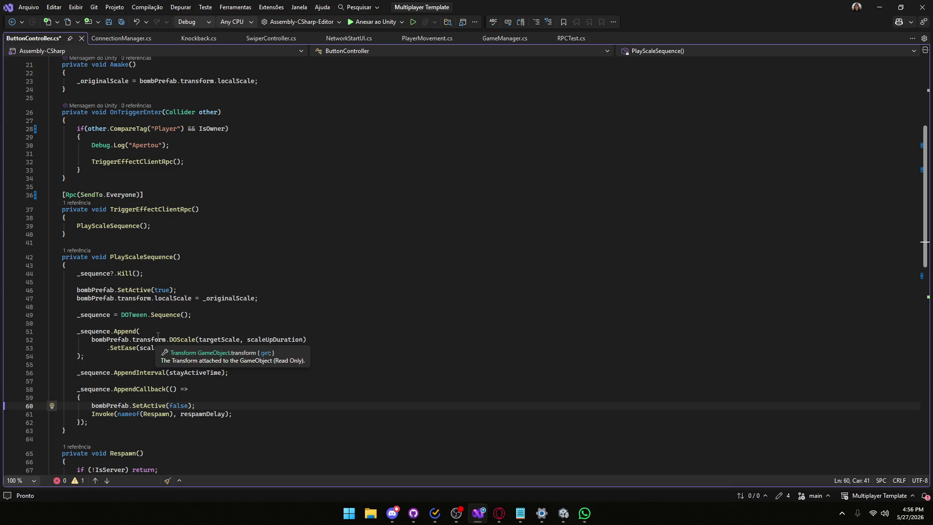
pyautogui.scroll(7, 159, 336)
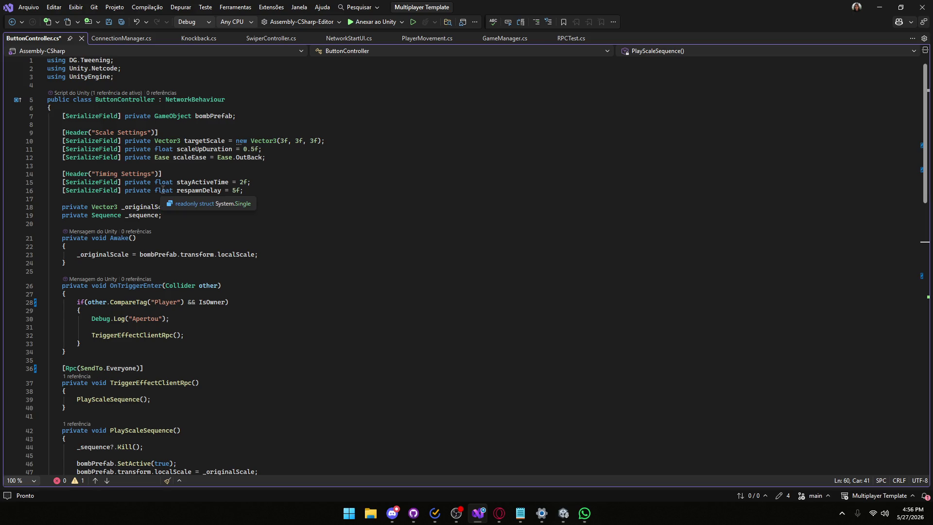
pyautogui.scroll(-4, 153, 200)
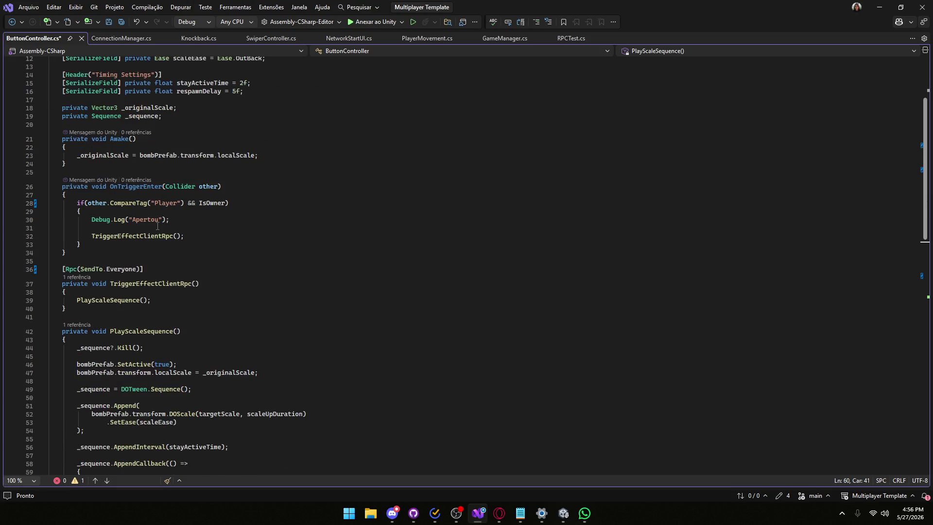
pyautogui.scroll(-5, 157, 227)
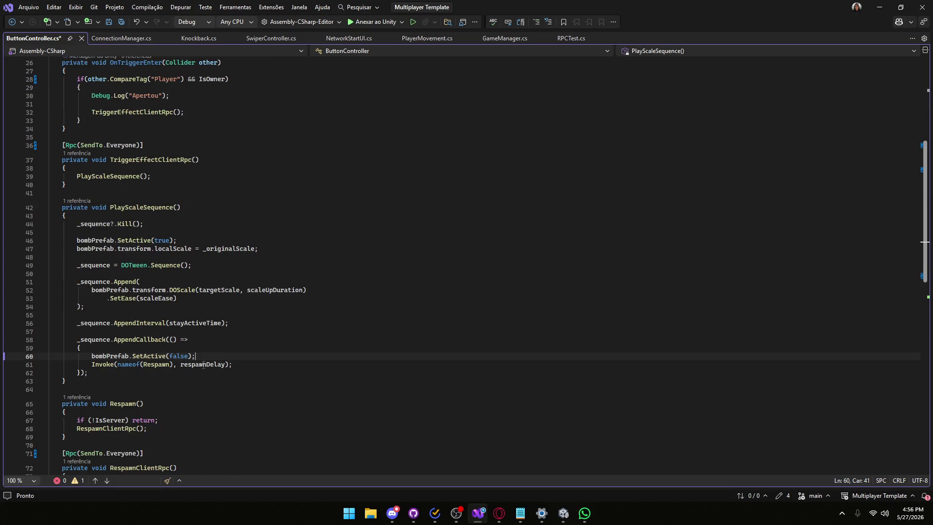
pyautogui.moveTo(200, 356); pyautogui.dragTo(92, 355)
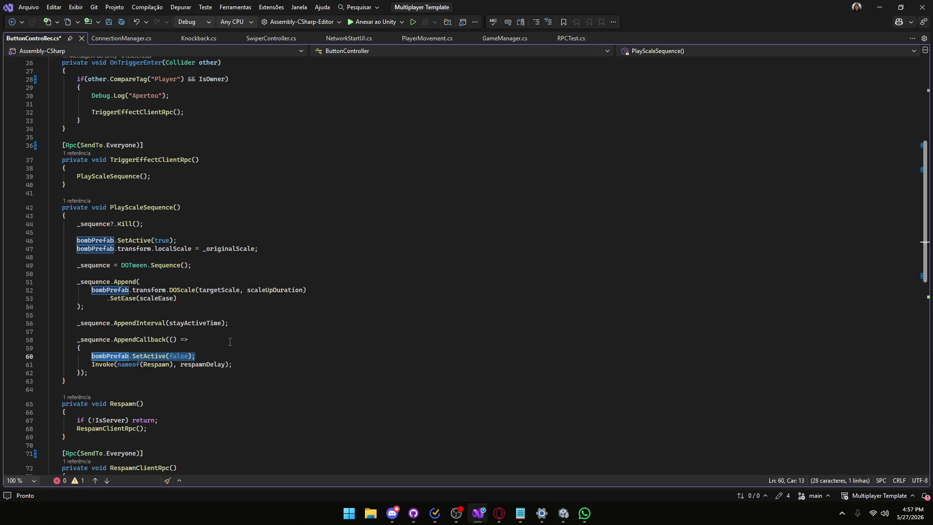
pyautogui.click(202, 348)
pyautogui.moveTo(246, 376)
pyautogui.mouseDown()
pyautogui.moveTo(29, 316)
pyautogui.moveTo(10, 302)
pyautogui.mouseUp()
pyautogui.click(170, 356)
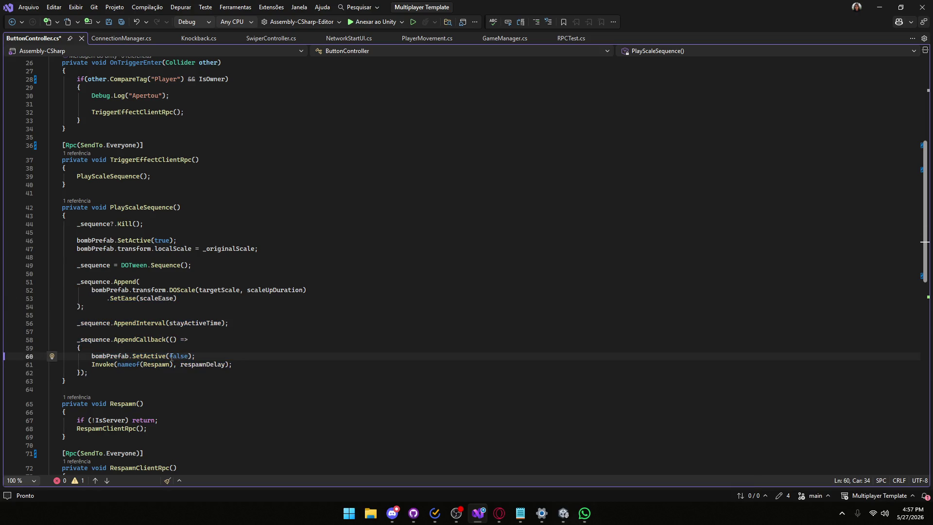
pyautogui.scroll(-2, 172, 357)
pyautogui.scroll(-2, 171, 357)
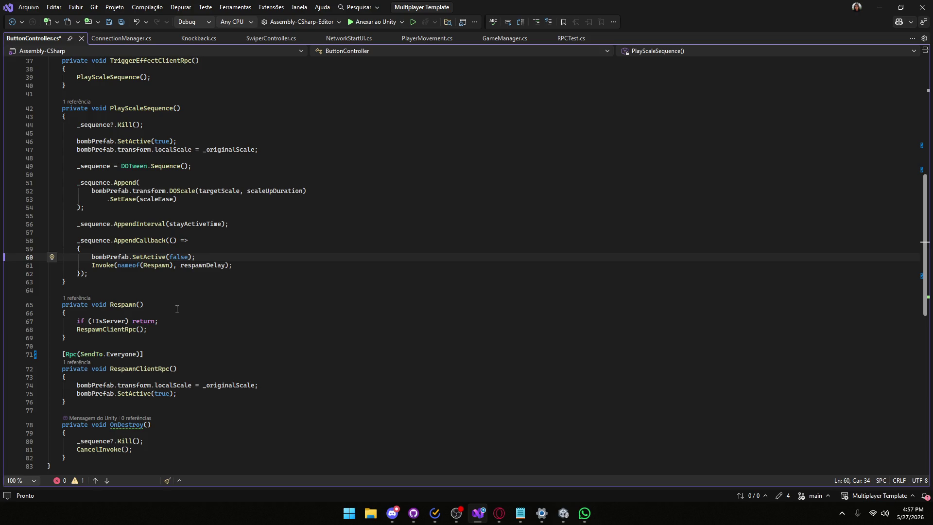
pyautogui.scroll(4, 177, 309)
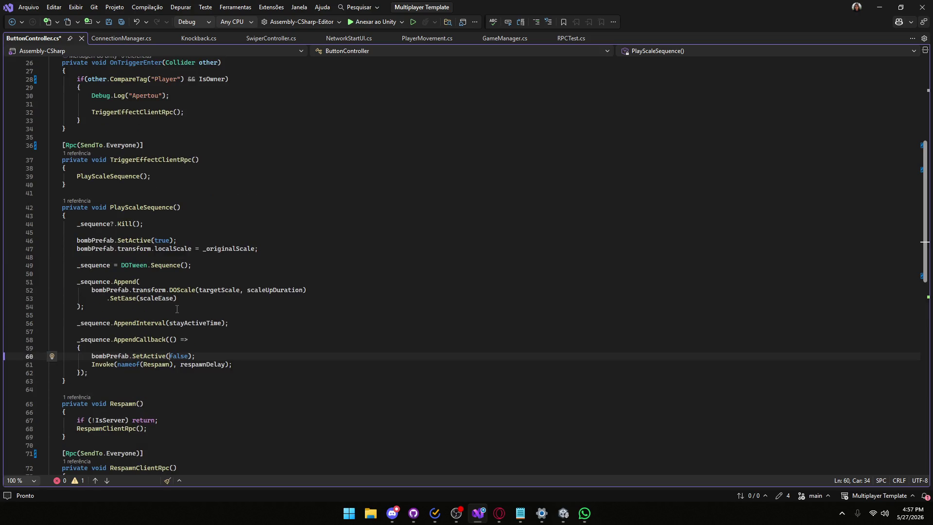
pyautogui.scroll(4, 177, 309)
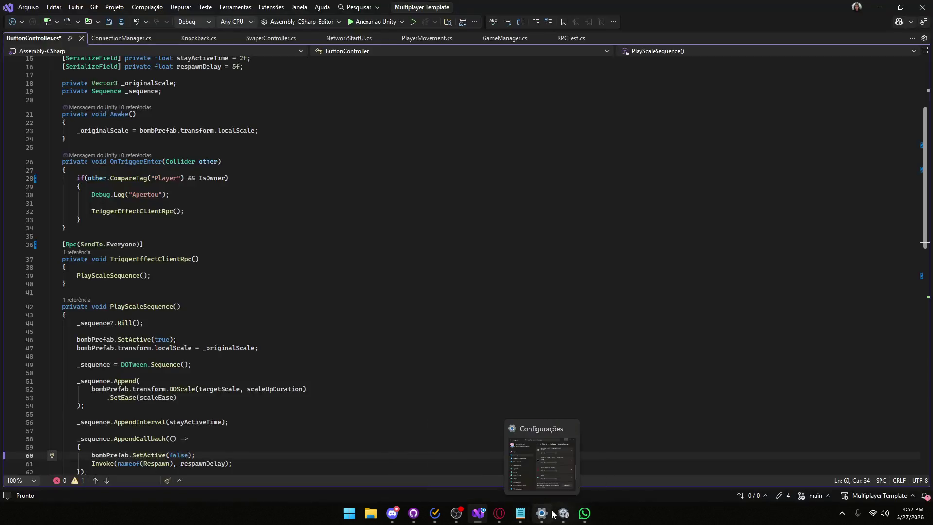
pyautogui.click(563, 513)
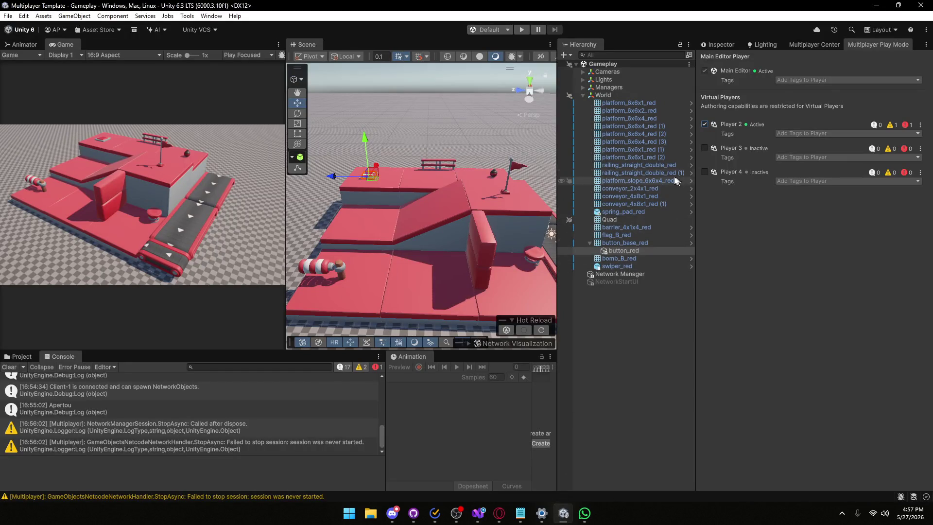
# - Select bomb_B_red and scroll its Inspector to the Network Object and Network Transform components
pyautogui.click(619, 265)
pyautogui.click(620, 258)
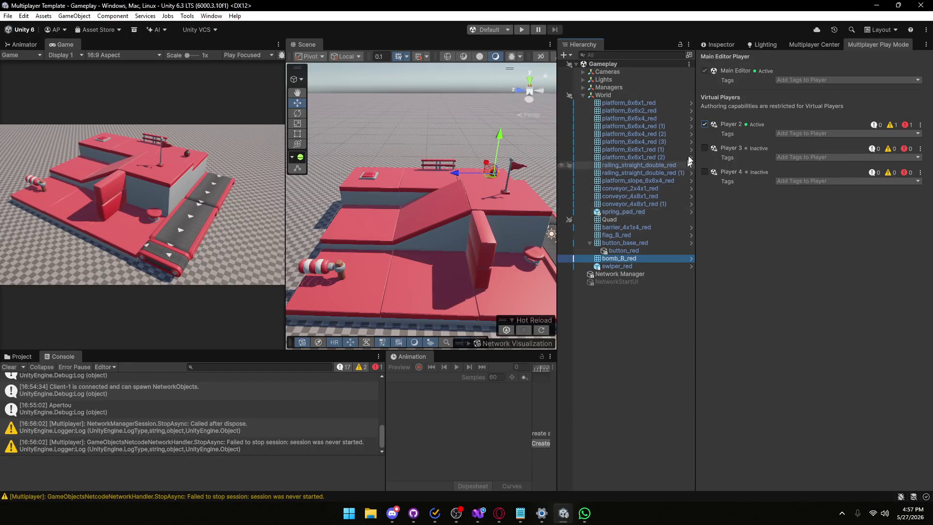
pyautogui.click(715, 44)
pyautogui.scroll(-8, 748, 313)
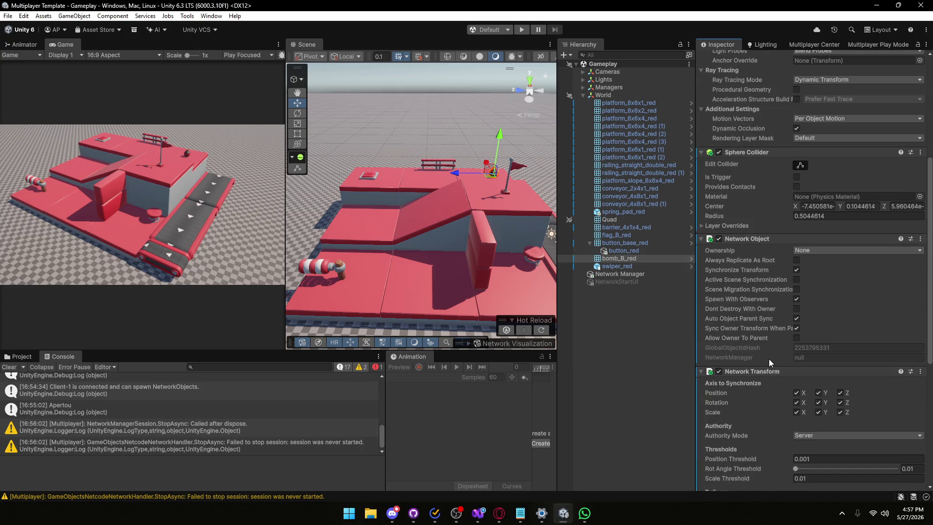
pyautogui.scroll(-2, 768, 359)
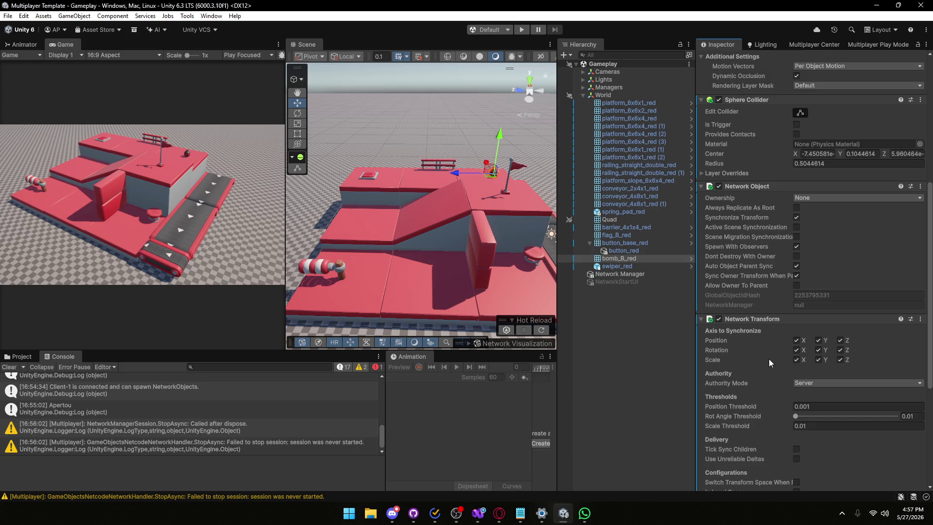
pyautogui.scroll(10, 769, 359)
pyautogui.scroll(-13, 765, 352)
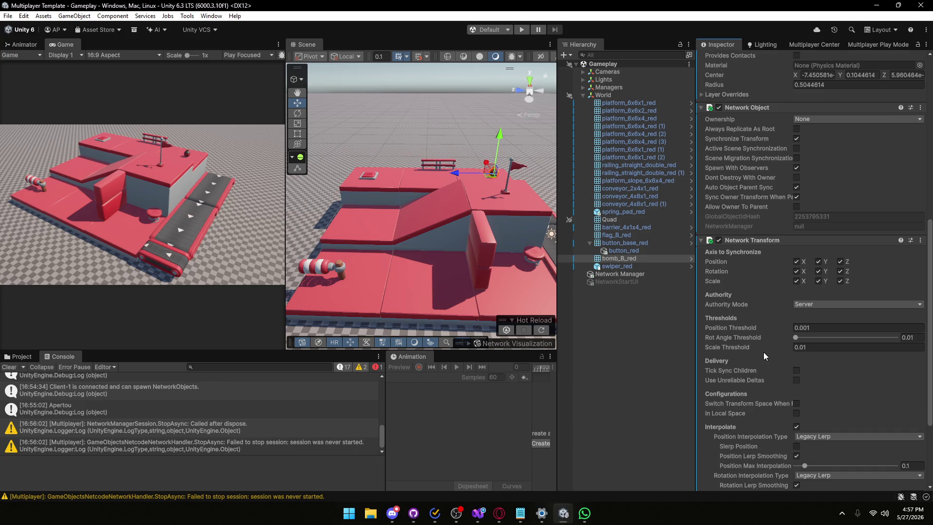
pyautogui.scroll(-5, 763, 352)
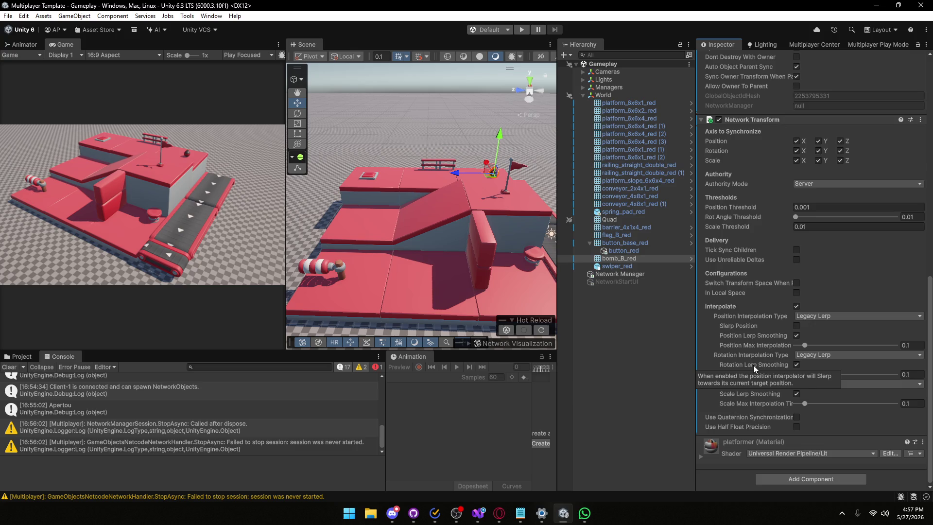
pyautogui.moveTo(776, 416)
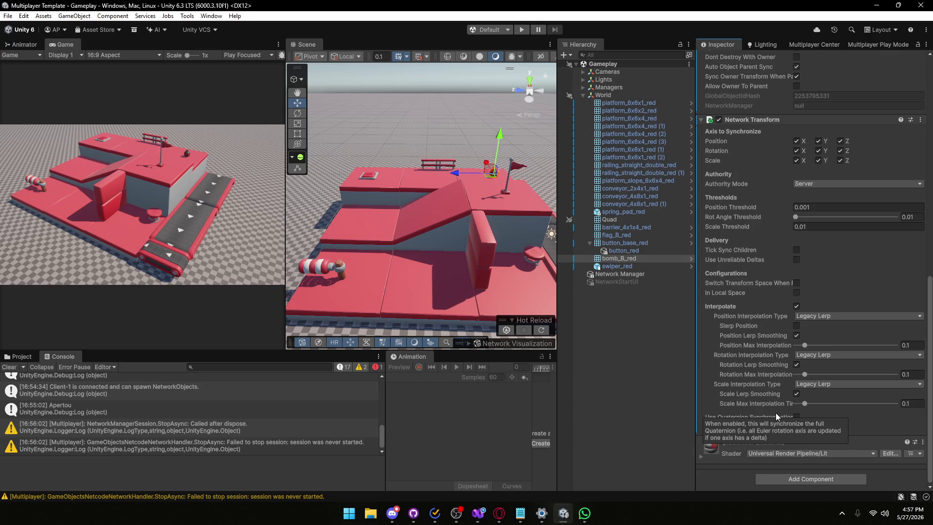
pyautogui.scroll(5, 775, 412)
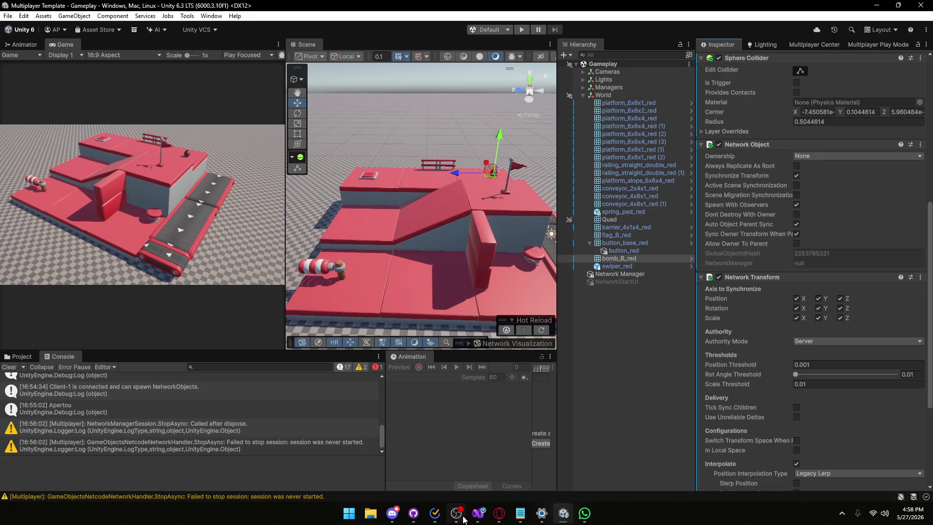
pyautogui.click(398, 516)
pyautogui.moveTo(727, 164)
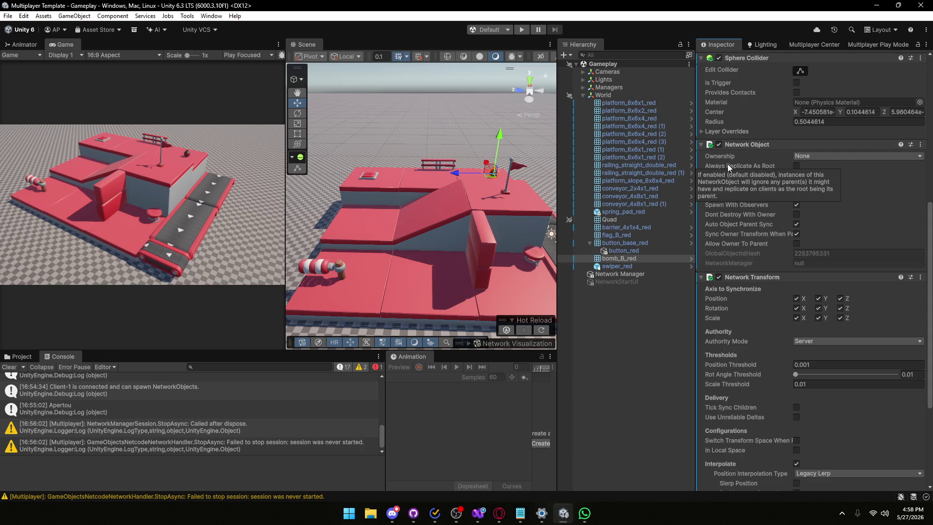
pyautogui.moveTo(719, 190)
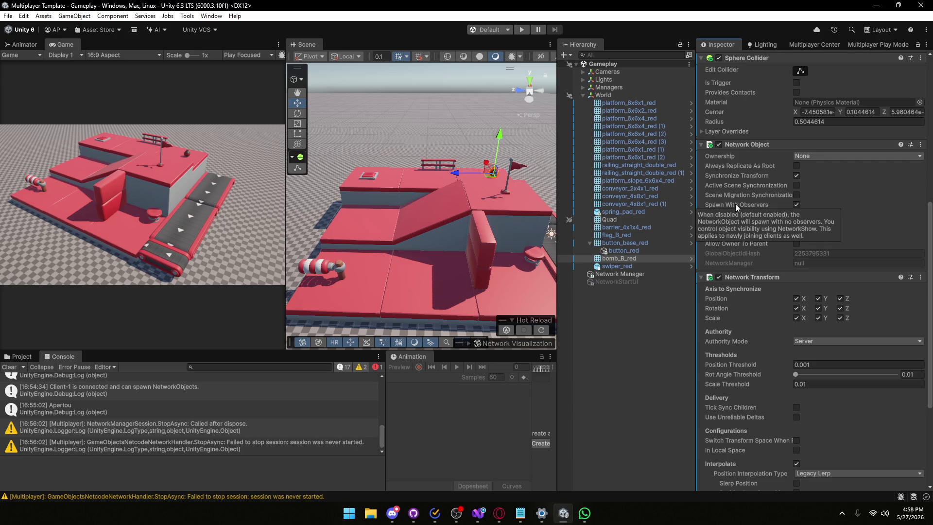
pyautogui.moveTo(758, 213)
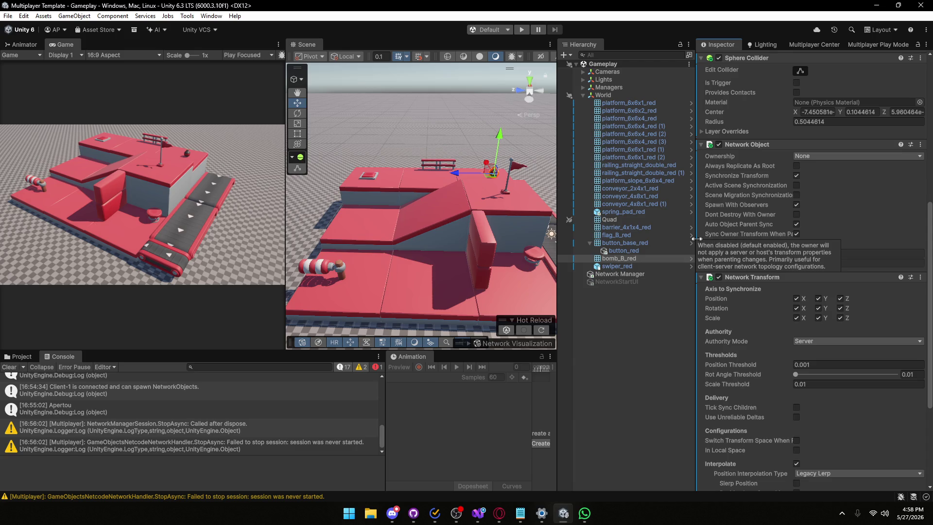
# - Widen the Inspector so the Network Transform labels read in full, then review its settings
pyautogui.moveTo(696, 241); pyautogui.dragTo(624, 243)
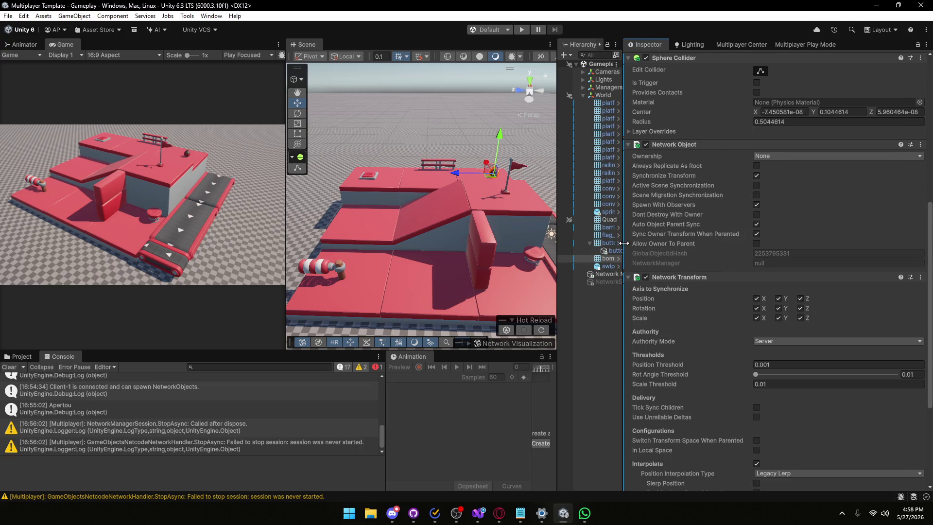
pyautogui.moveTo(649, 237)
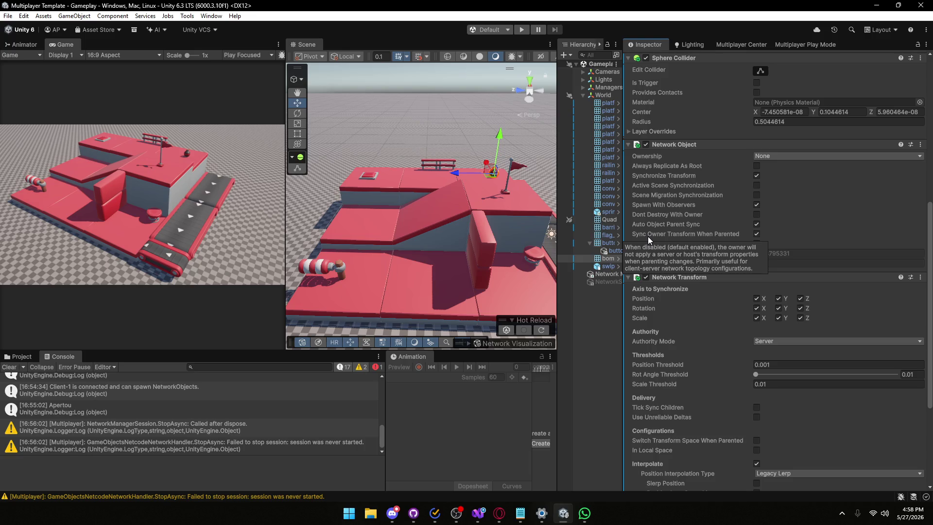
pyautogui.moveTo(676, 246)
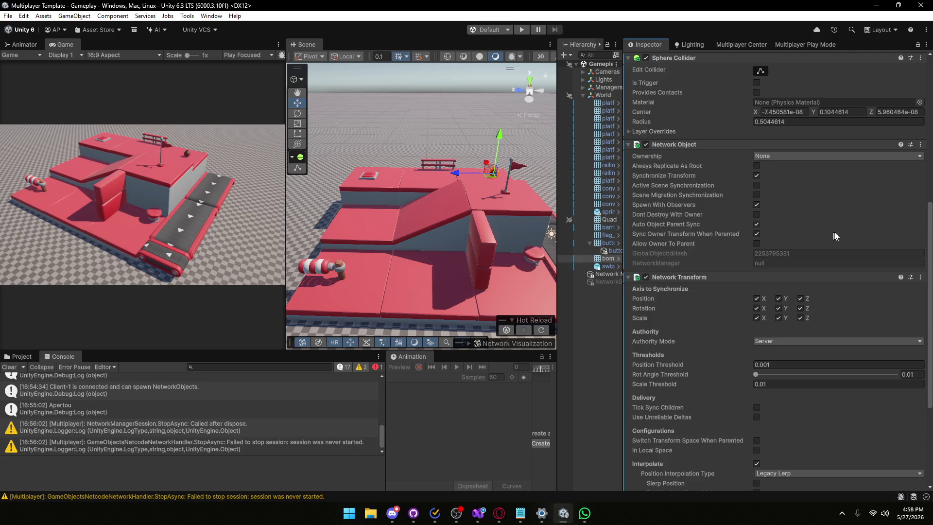
pyautogui.scroll(-3, 795, 244)
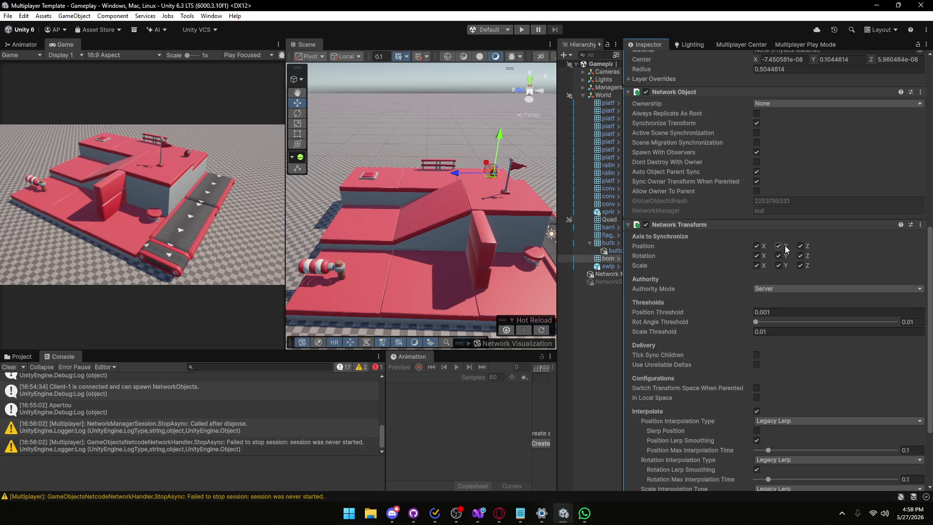
pyautogui.scroll(-4, 772, 255)
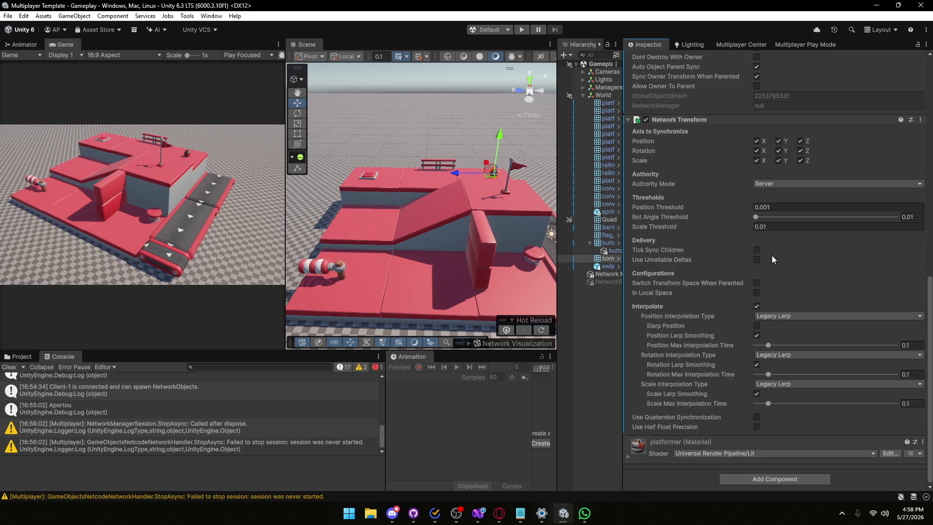
pyautogui.scroll(12, 771, 256)
pyautogui.scroll(7, 771, 255)
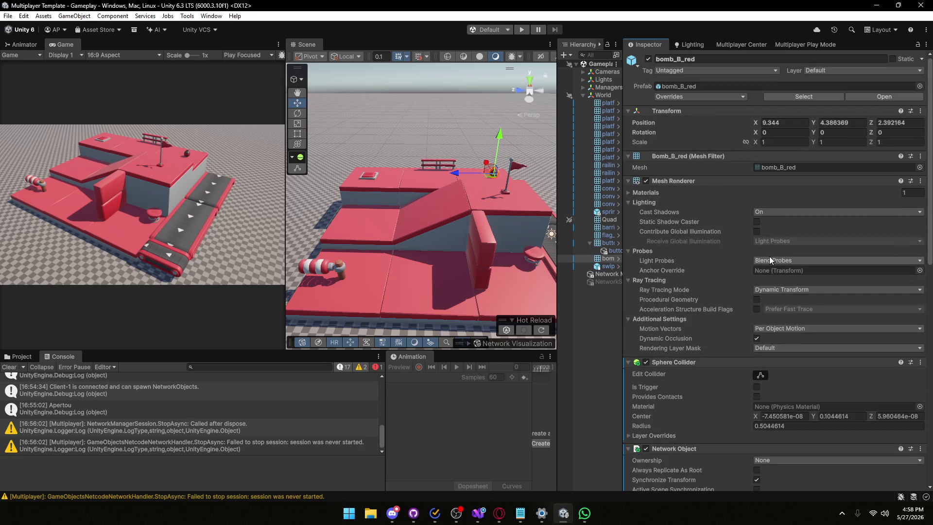
pyautogui.scroll(-15, 769, 255)
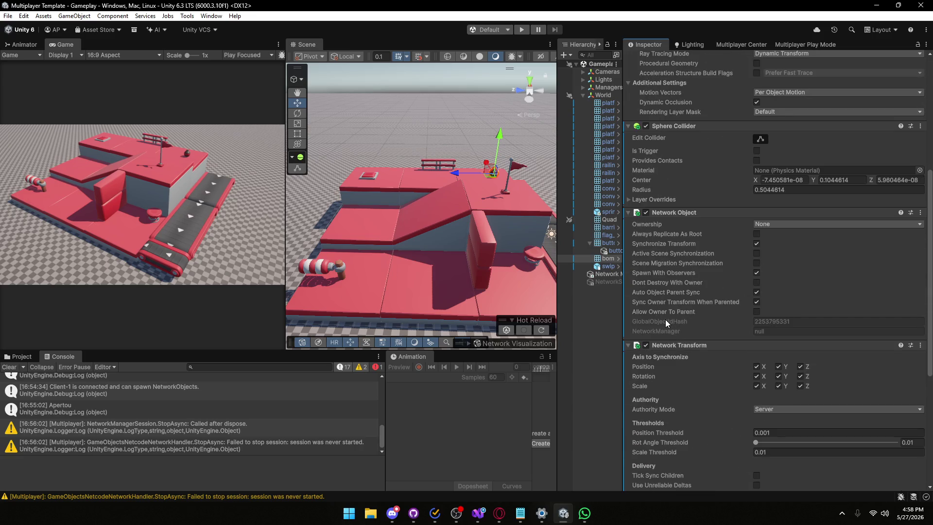
pyautogui.scroll(-13, 651, 332)
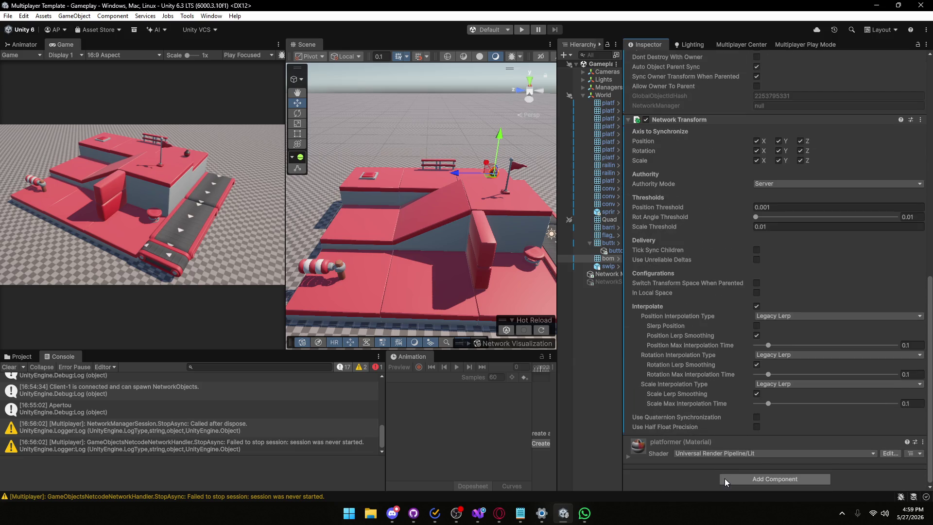
# - Add a Runtime Network Stats Monitor to bomb_B_red by searching 'work'
pyautogui.click(768, 479)
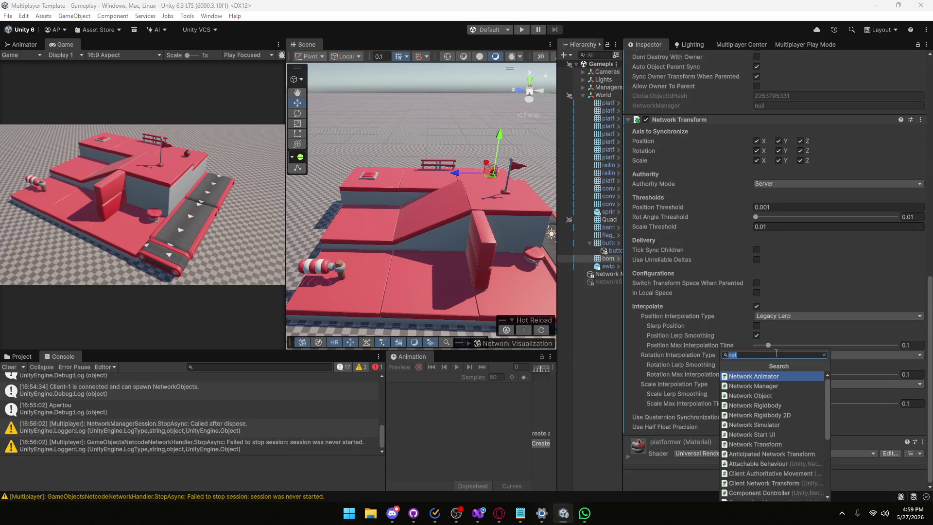
pyautogui.scroll(-1, 774, 418)
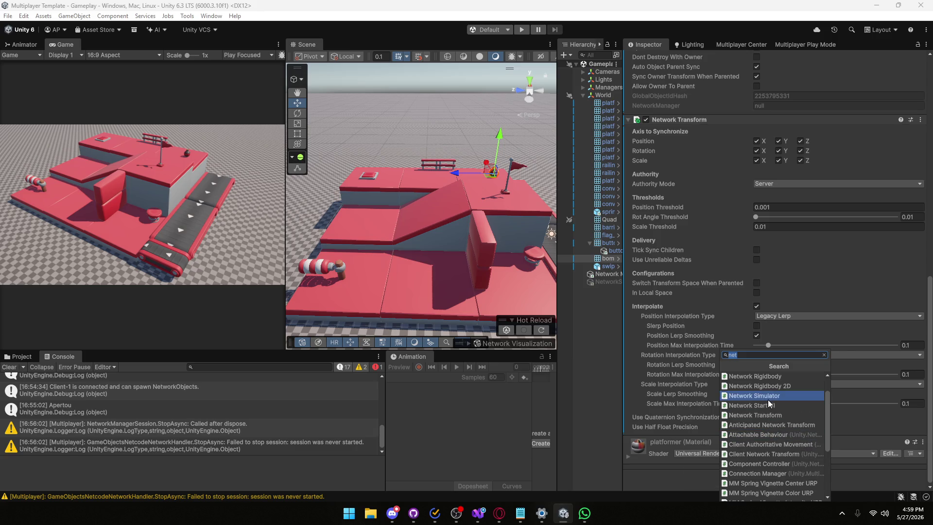
pyautogui.scroll(-3, 771, 394)
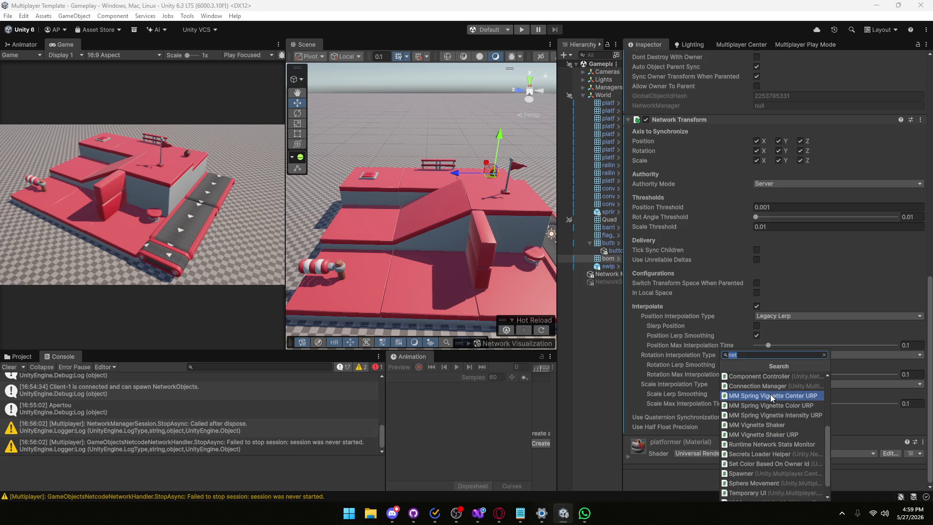
pyautogui.scroll(-1, 771, 394)
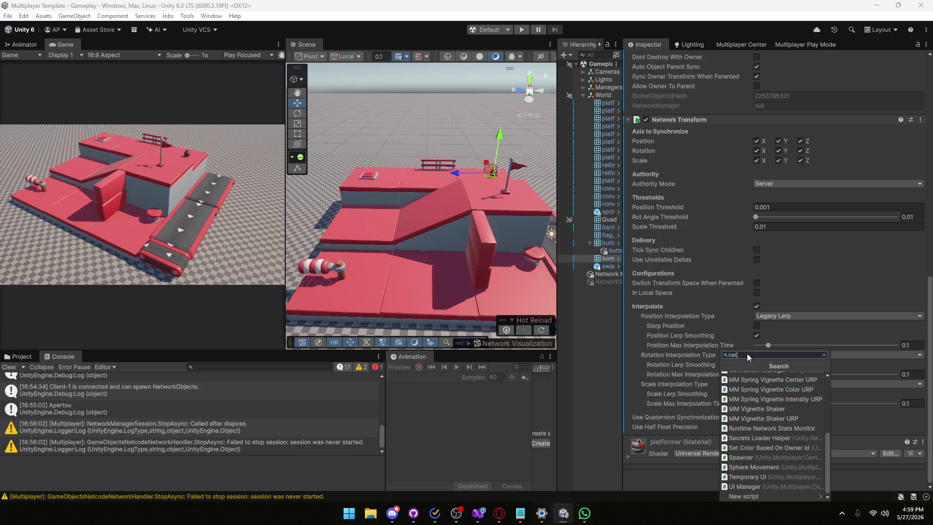
pyautogui.write('work')
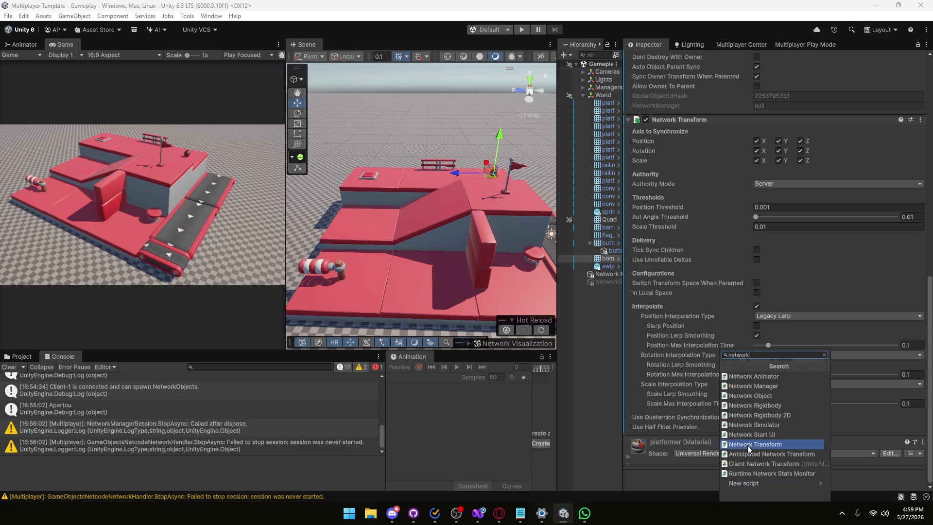
pyautogui.click(746, 474)
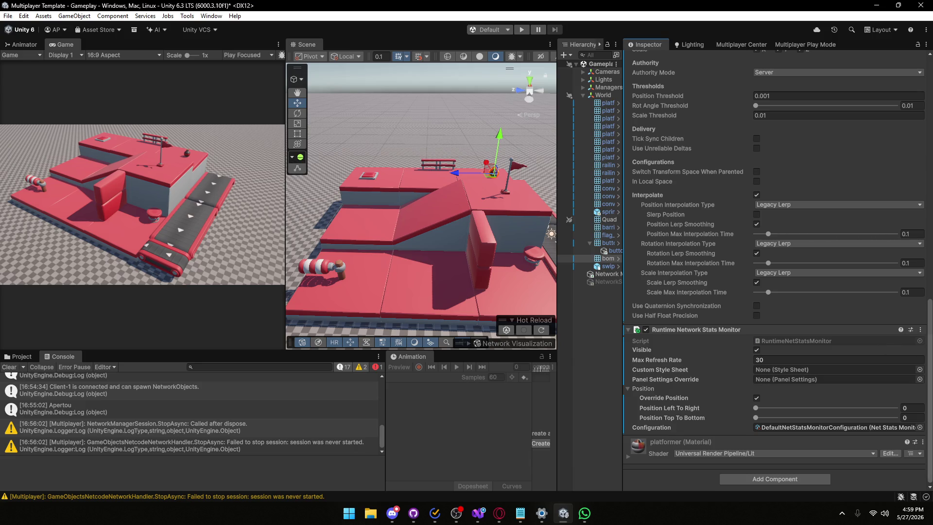
# - Remove that stats monitor with Remove Component and widen the Hierarchy to show full names
pyautogui.click(920, 334)
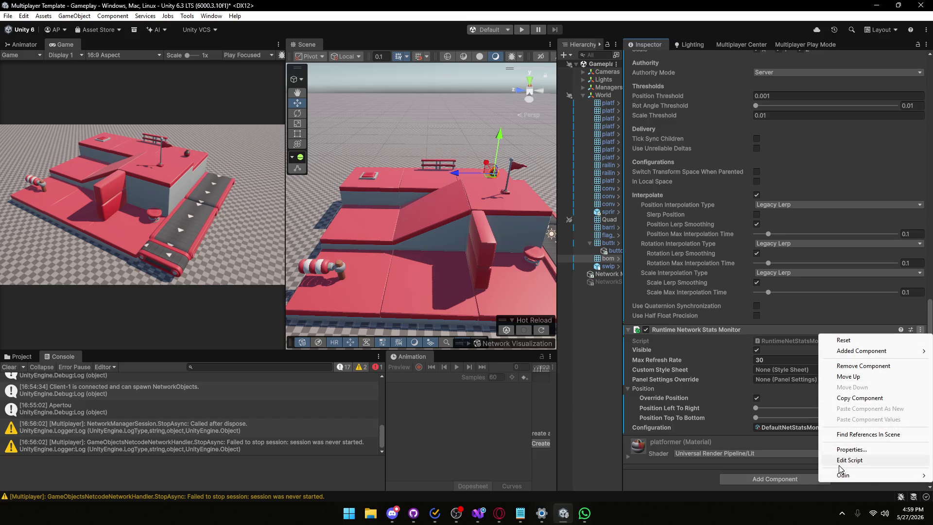
pyautogui.click(860, 368)
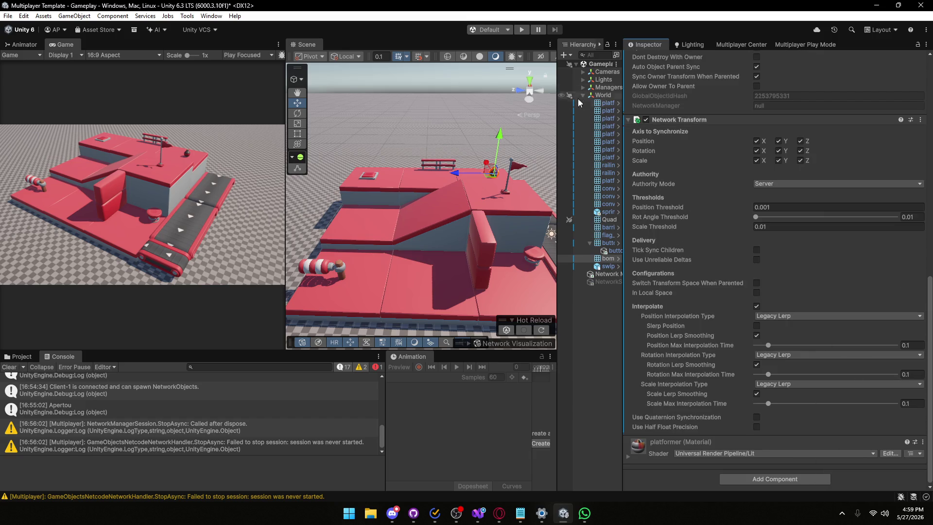
pyautogui.moveTo(622, 132); pyautogui.dragTo(750, 132)
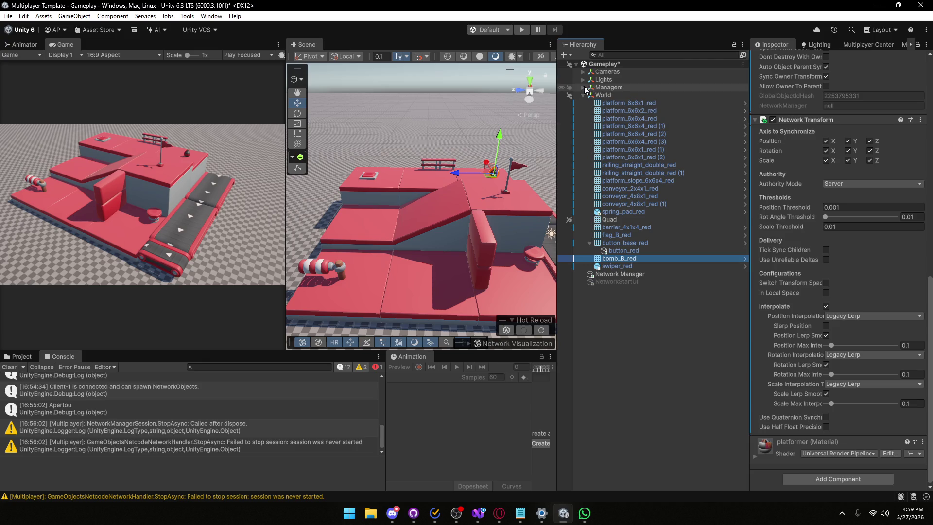
# - Add a Runtime Network Stats Monitor component to Network Manager, then enter Play mode
pyautogui.click(619, 273)
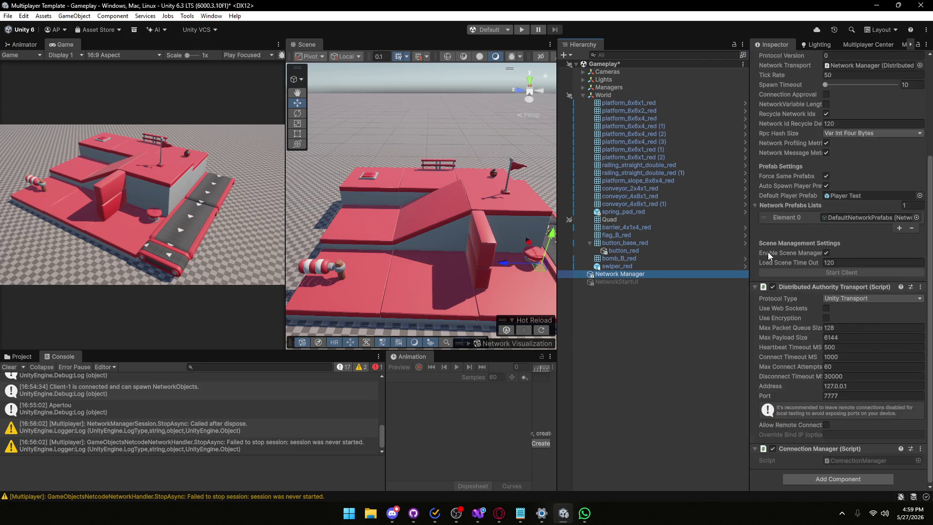
pyautogui.moveTo(750, 382); pyautogui.dragTo(680, 382)
pyautogui.click(803, 479)
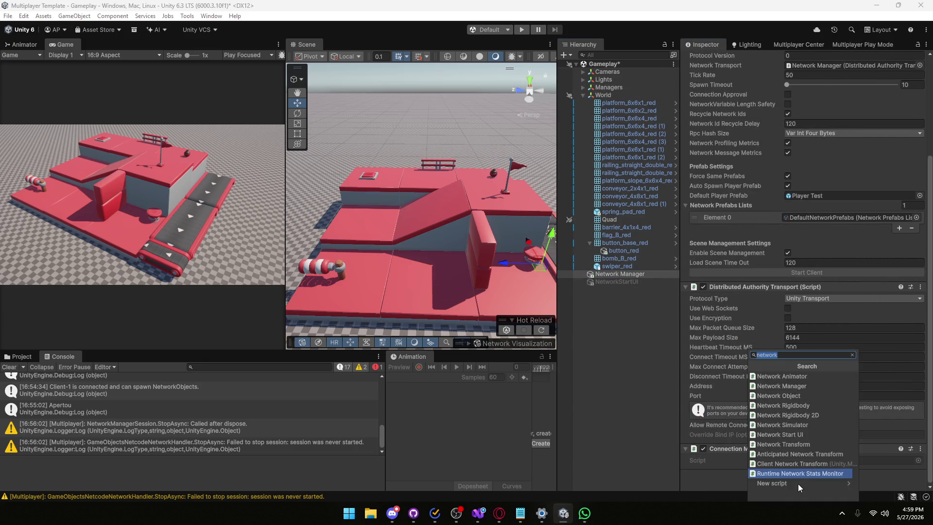
pyautogui.click(783, 462)
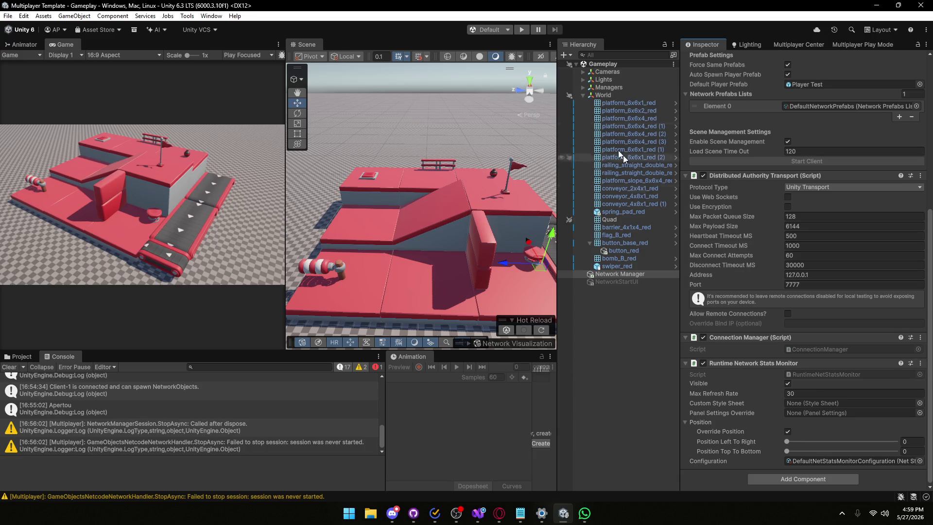
pyautogui.click(520, 30)
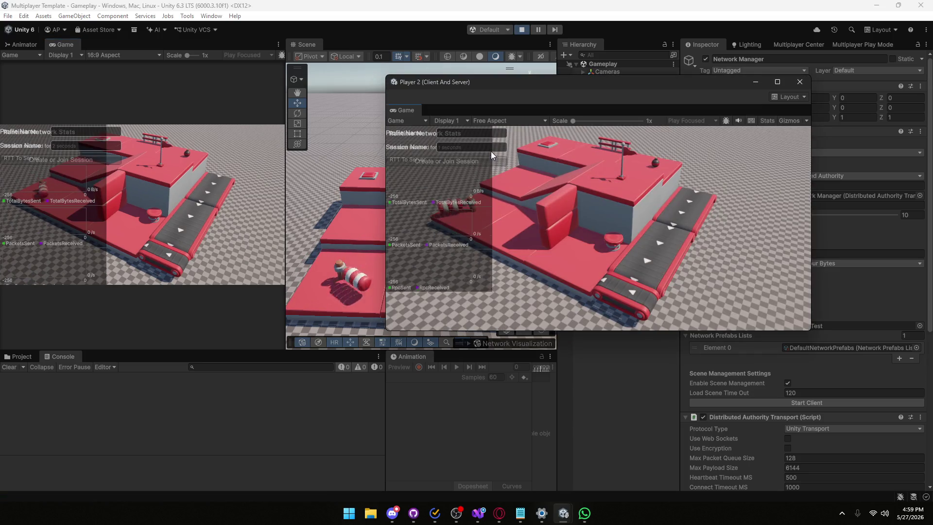
# - Minimize Player 2, widen the Game view, and join session 'a' with profile name 'asd'
pyautogui.click(755, 82)
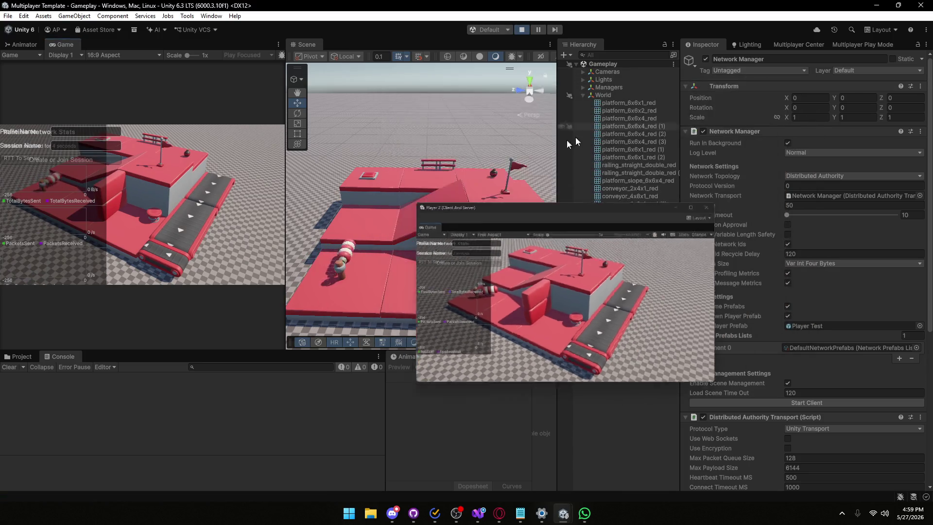
pyautogui.moveTo(283, 194); pyautogui.dragTo(447, 194)
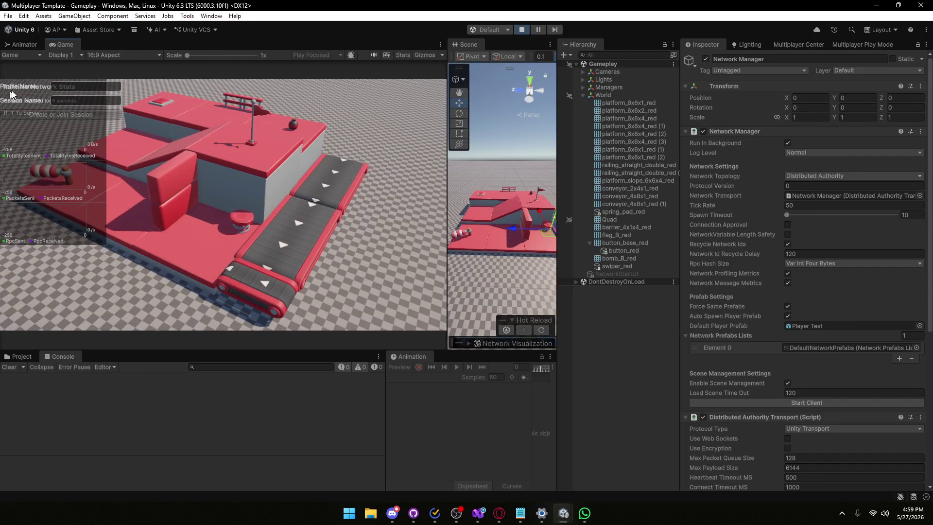
pyautogui.click(114, 90)
pyautogui.write('asd')
pyautogui.click(113, 101)
pyautogui.write('aa')
pyautogui.click(106, 116)
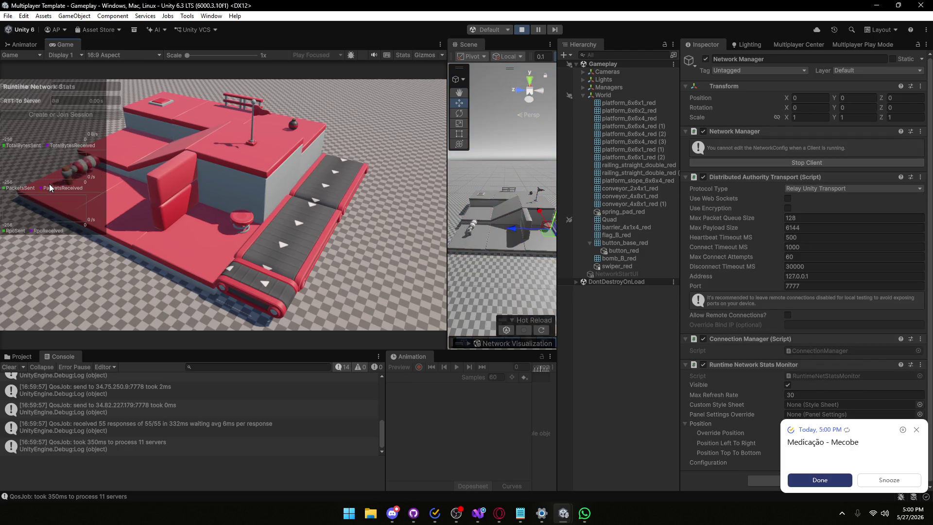
pyautogui.click(916, 430)
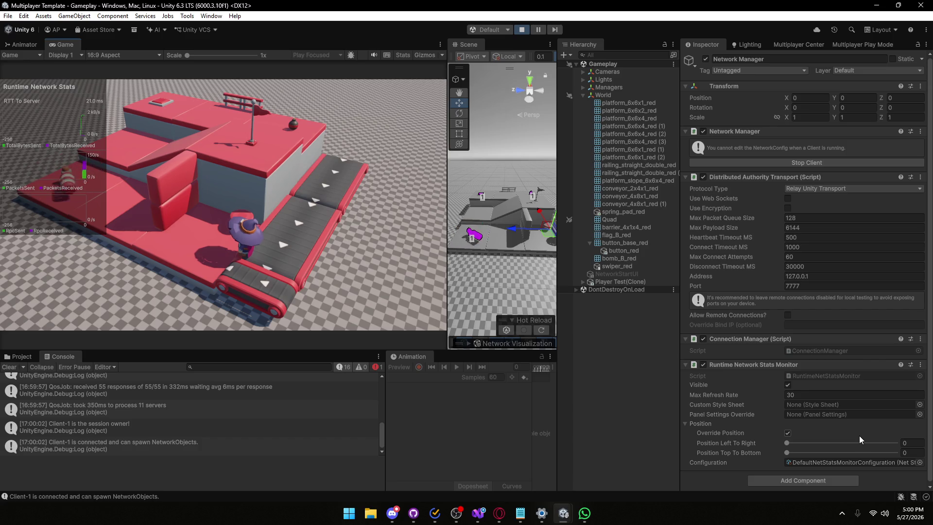
# - Walk the wizard with A and D over the spring pad onto the upper platform
pyautogui.press('a')
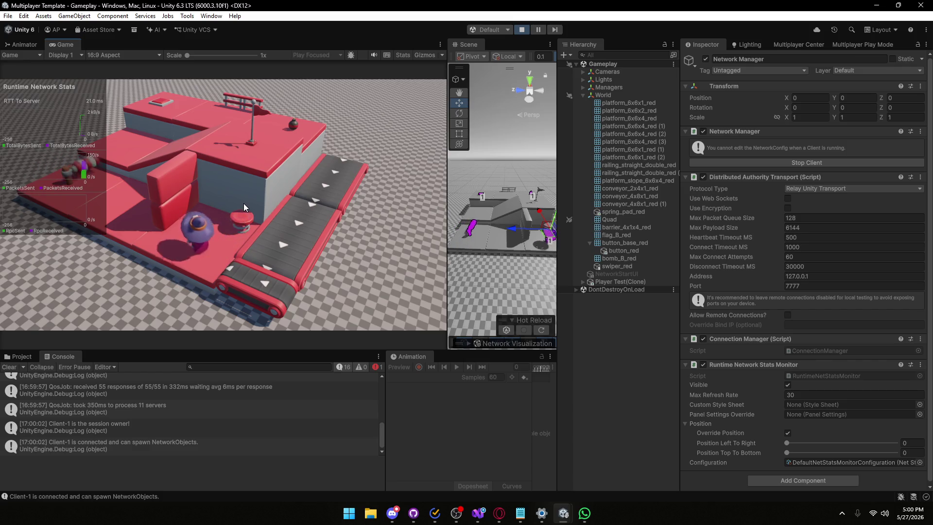
pyautogui.press('d')
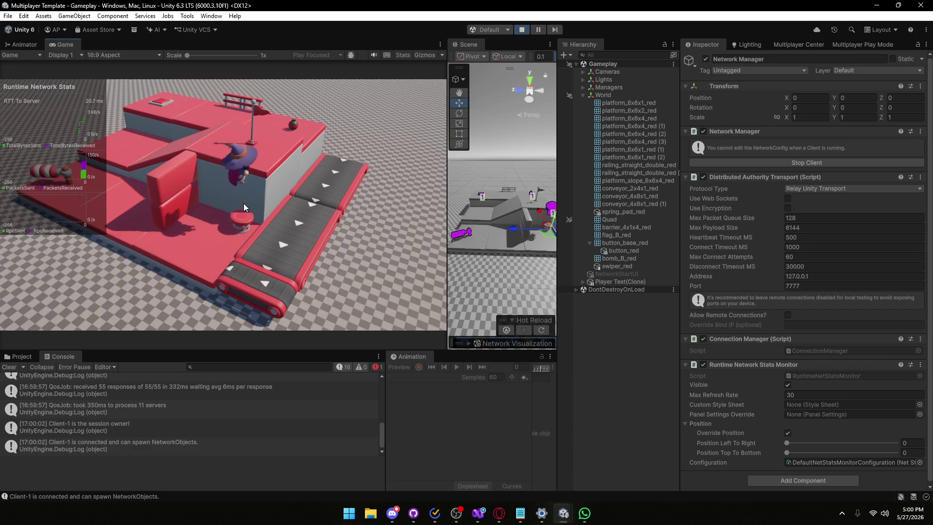
pyautogui.press('a')
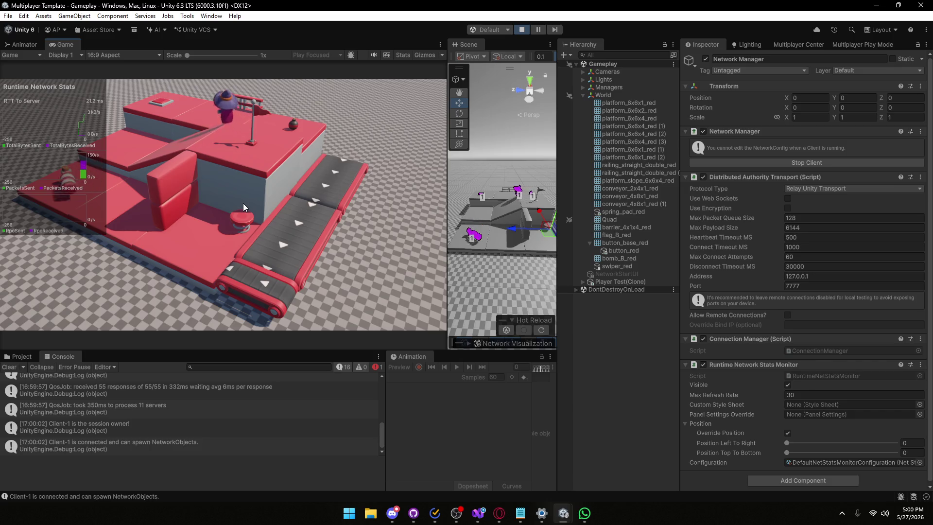
# - Expand the Scene view's Network Visualization Bandwidth section, then restore the Player 2 window
pyautogui.click(469, 346)
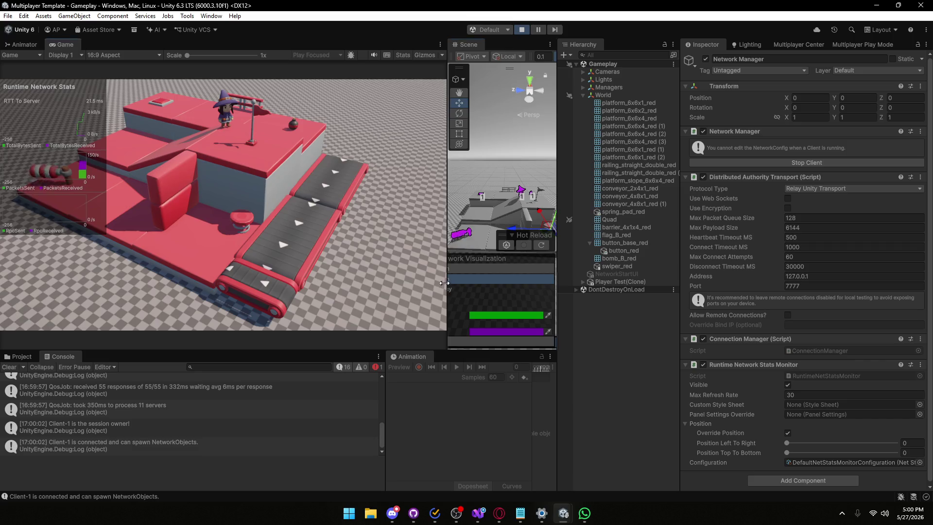
pyautogui.moveTo(447, 301); pyautogui.dragTo(359, 302)
pyautogui.click(428, 269)
pyautogui.moveTo(425, 199); pyautogui.dragTo(488, 217)
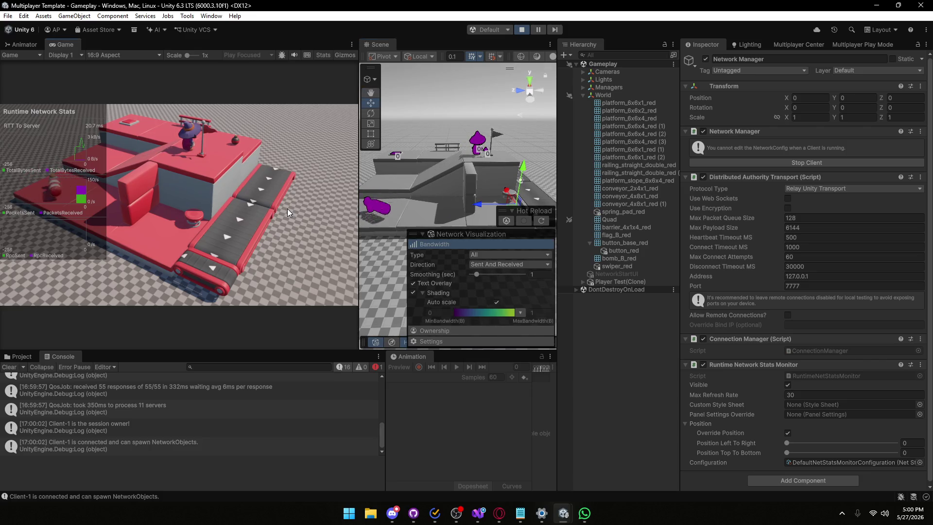
pyautogui.moveTo(563, 511)
pyautogui.click(608, 479)
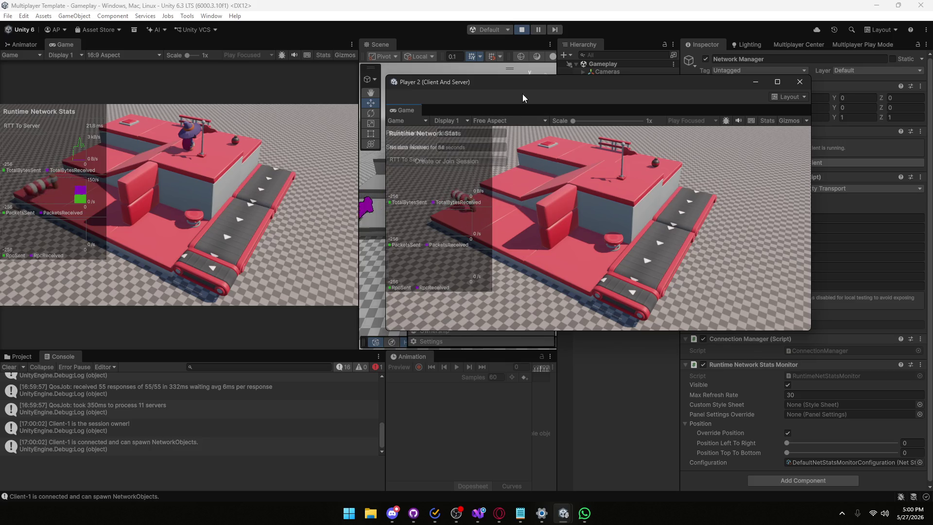
# - Move the Player 2 window to the right, then switch from the host editor back to Player 2
pyautogui.moveTo(526, 83)
pyautogui.mouseDown()
pyautogui.moveTo(733, 93)
pyautogui.moveTo(720, 99)
pyautogui.mouseUp()
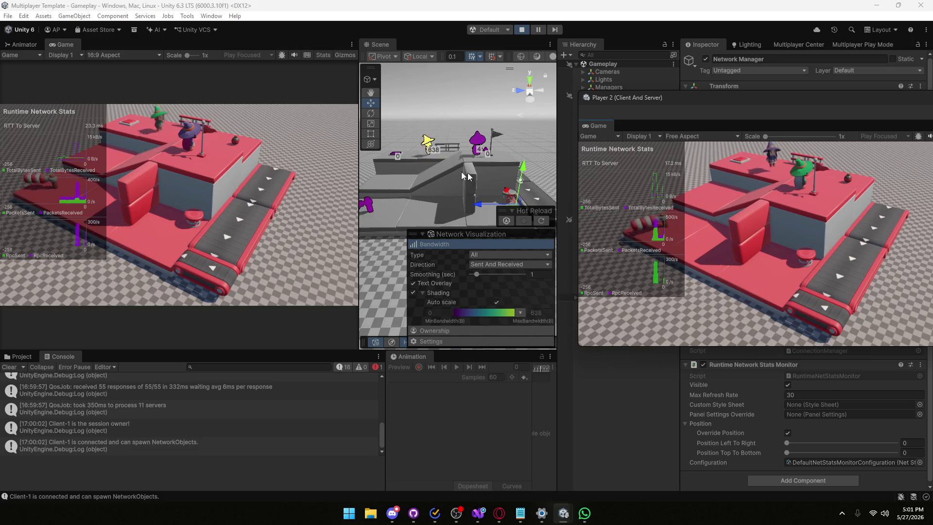
pyautogui.click(258, 161)
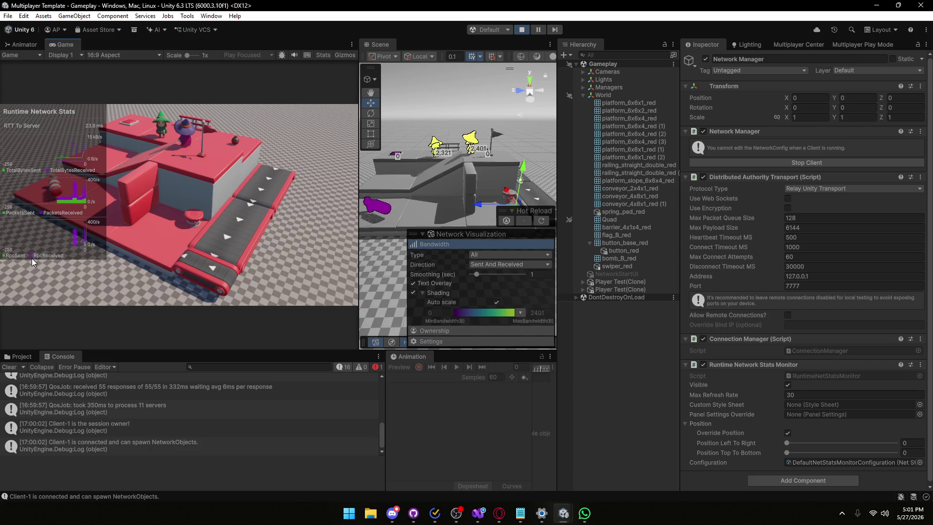
pyautogui.moveTo(566, 511)
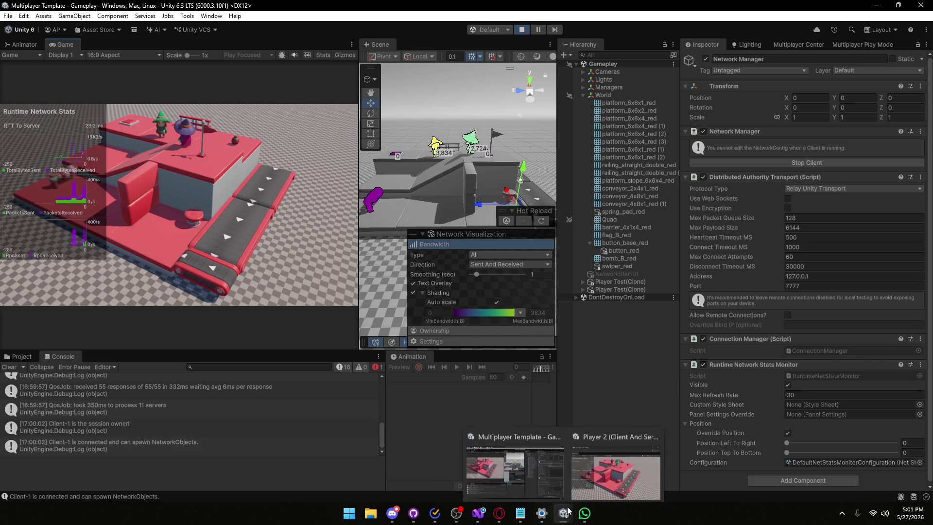
pyautogui.click(599, 438)
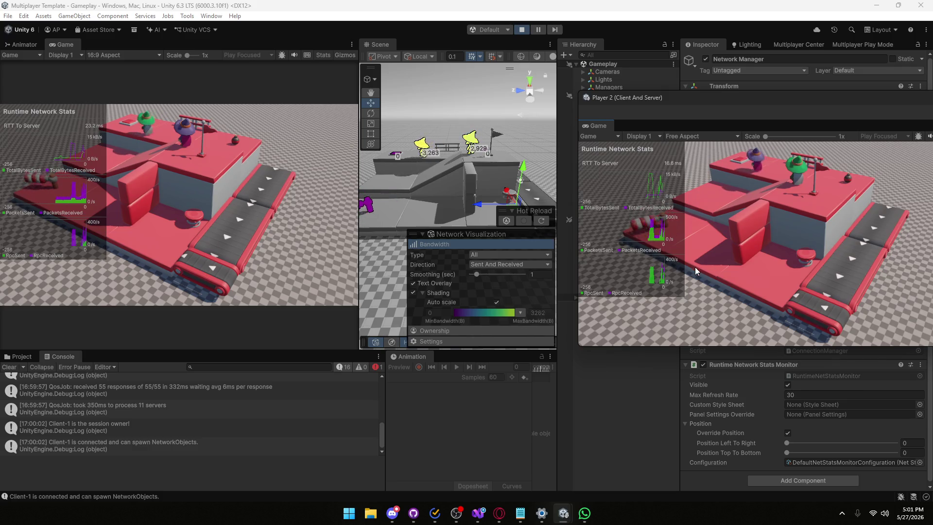